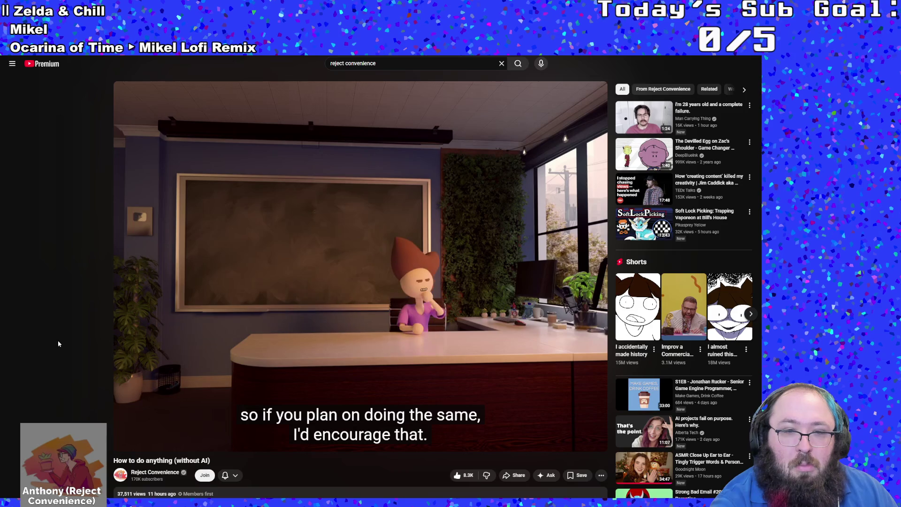
# Pause the YouTube video on the captioned line with the spacebar
pyautogui.press('space')
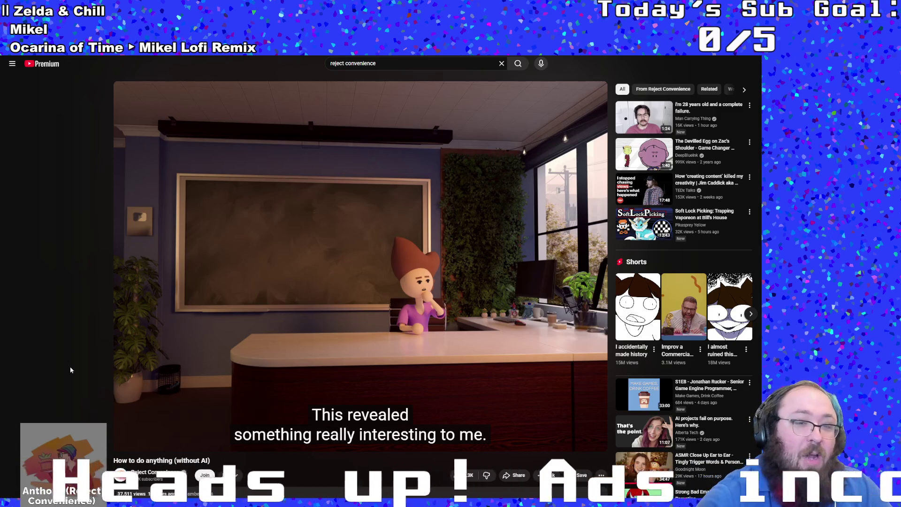
# Resume the video and pause it again at the dark EXIT-sign scene
pyautogui.click(154, 352)
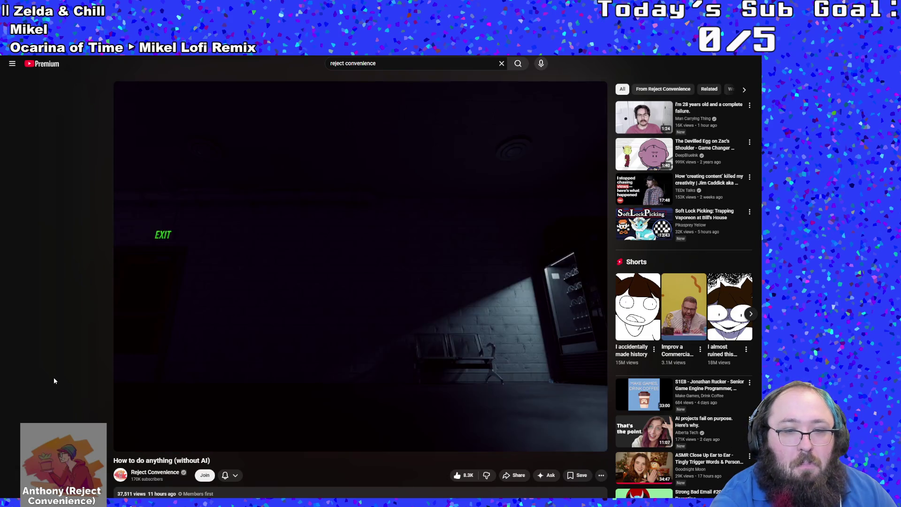
pyautogui.click(153, 355)
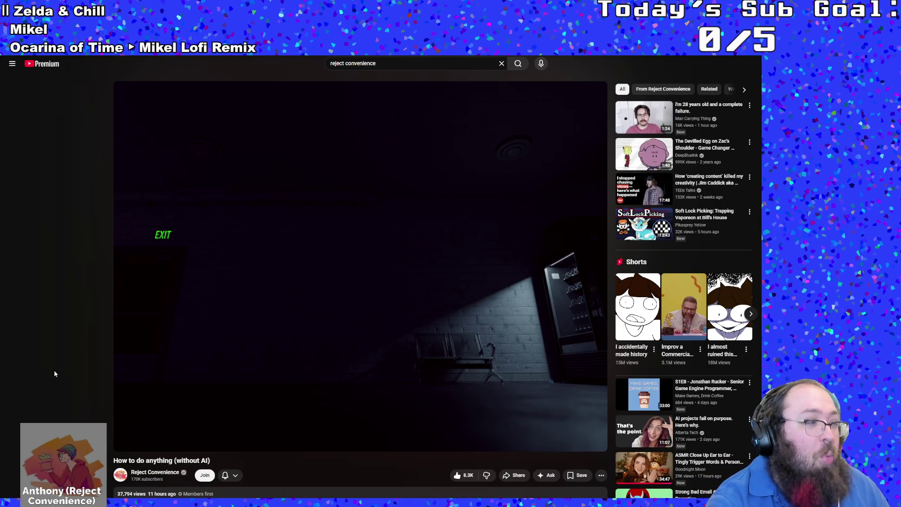
# Resume playback past the dark scene, then pause on the office-desk scene
pyautogui.click(166, 360)
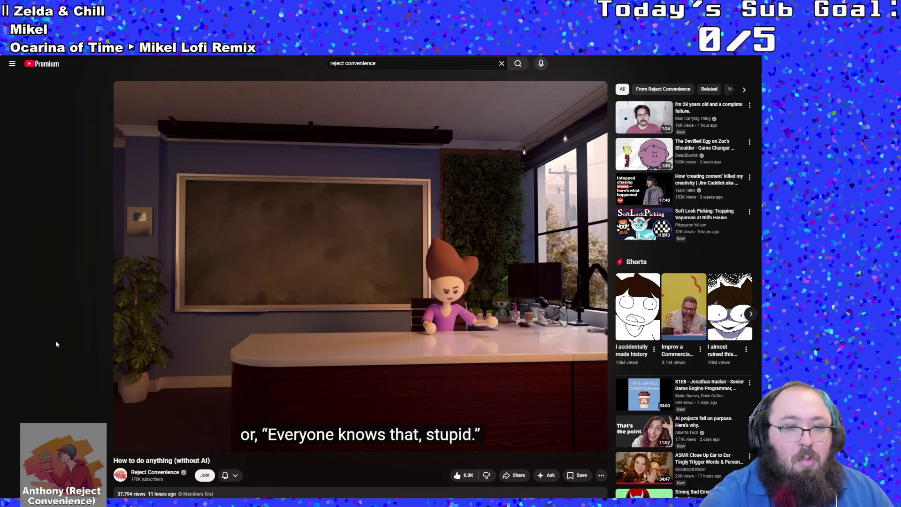
pyautogui.click(242, 322)
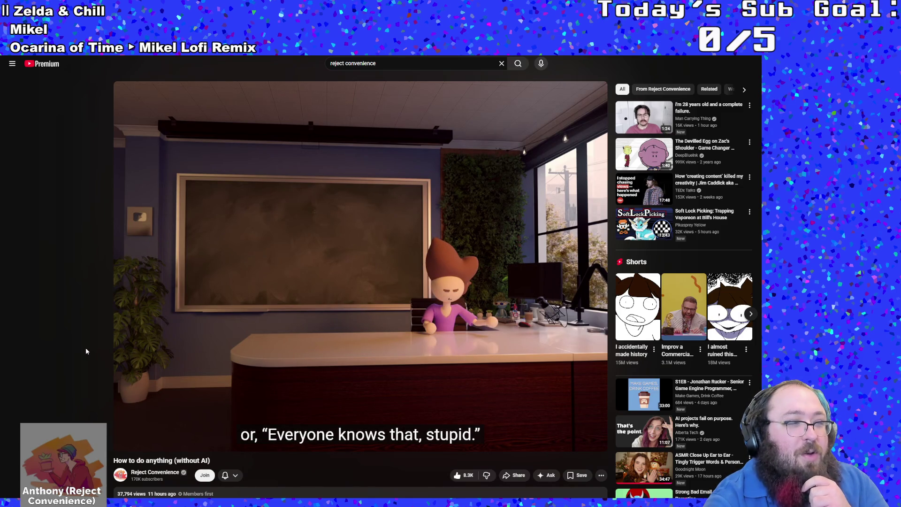
pyautogui.click(278, 347)
pyautogui.click(155, 333)
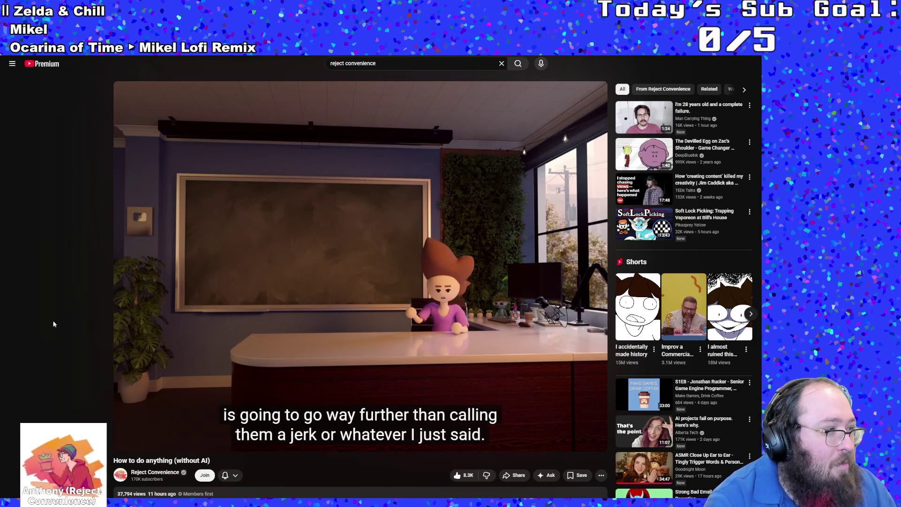
pyautogui.click(202, 356)
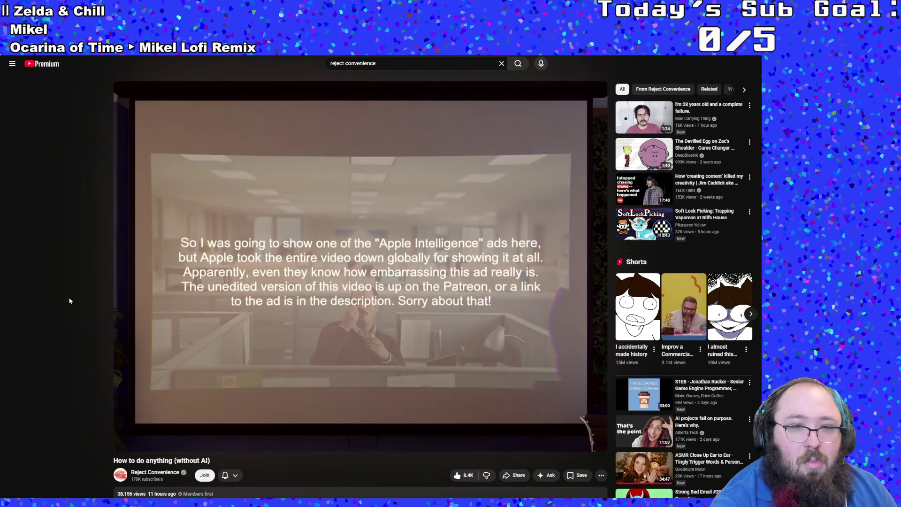
# Pause the video on the removed Apple Intelligence ad notice at 31:38
pyautogui.click(129, 304)
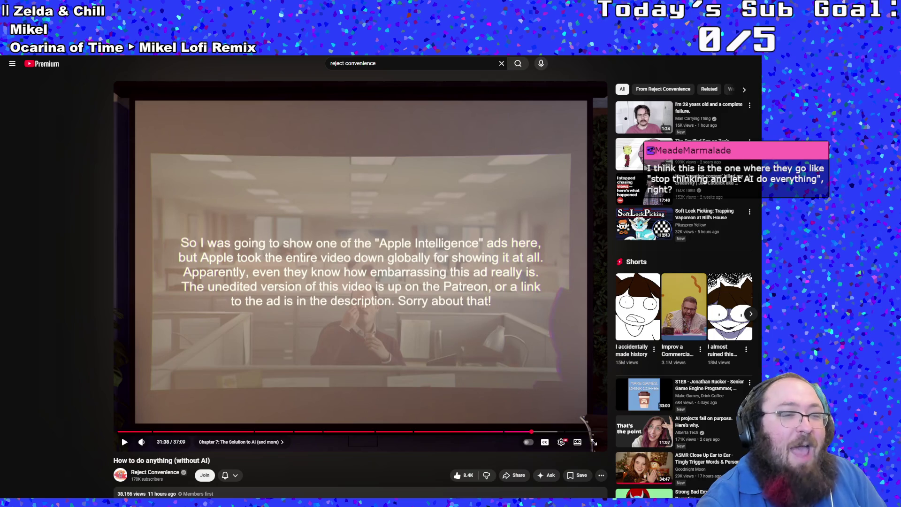
# Resume playback from the Apple ad notice with the spacebar
pyautogui.press('space')
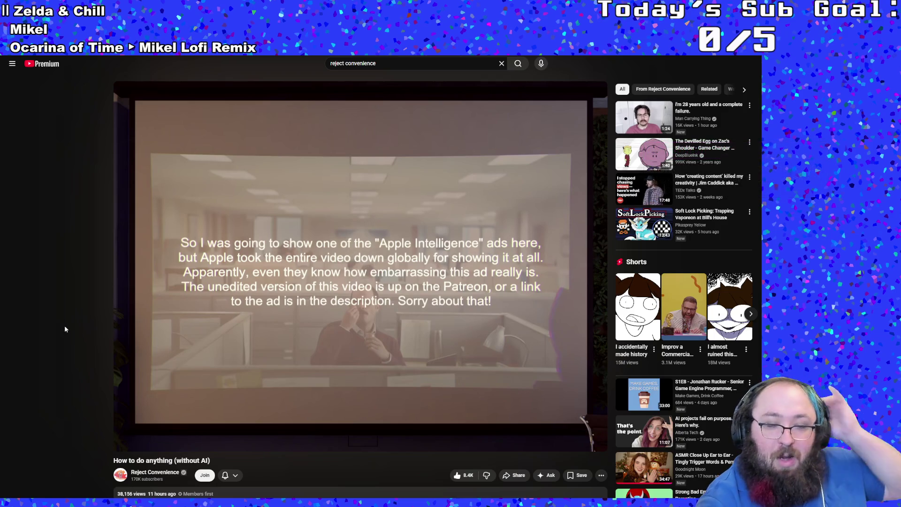
# Pause the video at 31:41 and immediately resume it
pyautogui.click(199, 294)
pyautogui.moveTo(360, 267)
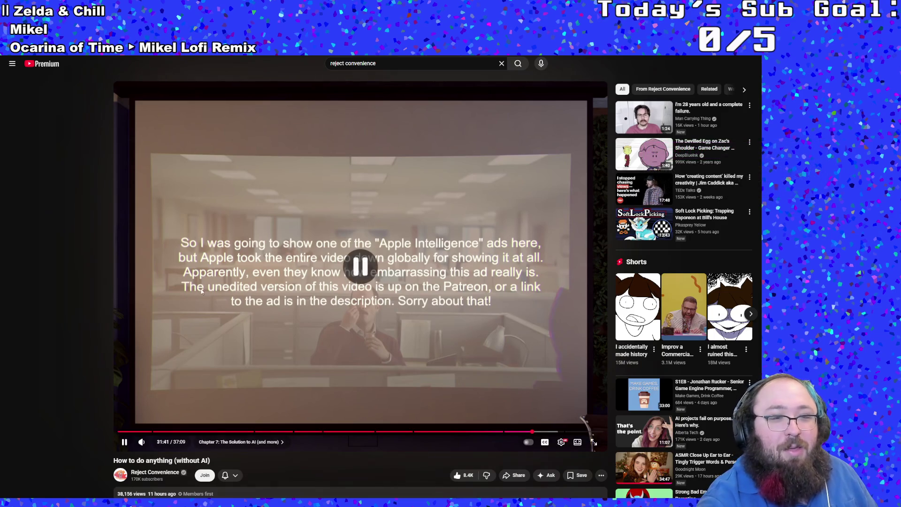
pyautogui.click(199, 294)
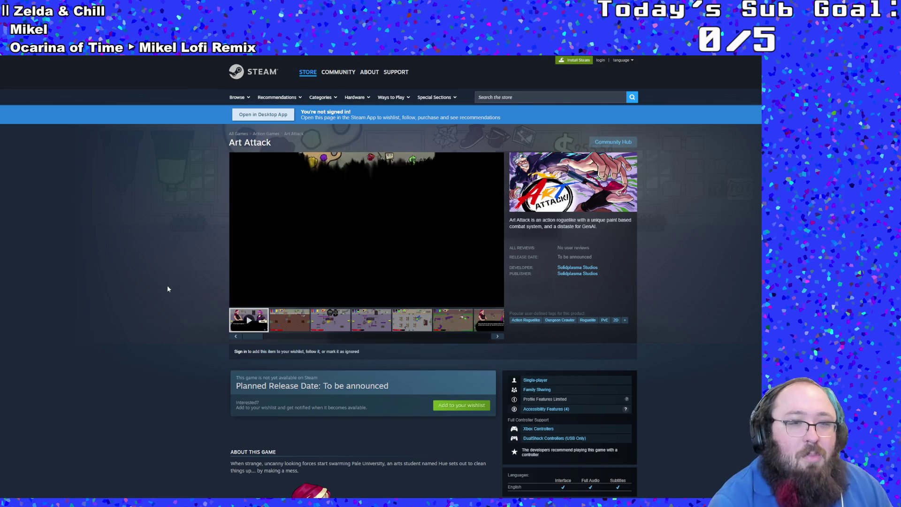
# Play the Art Attack trailer fullscreen on Steam, then leave fullscreen
pyautogui.click(496, 301)
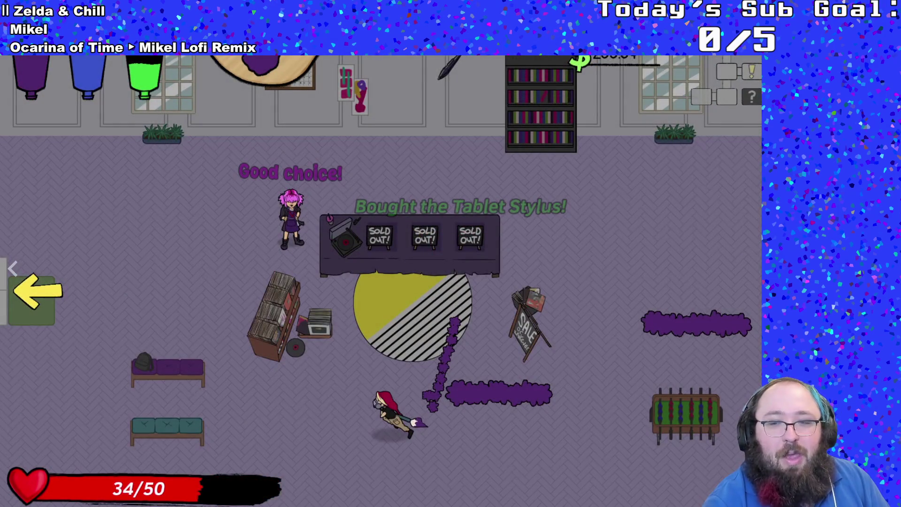
pyautogui.press('Escape')
pyautogui.scroll(-8, 345, 356)
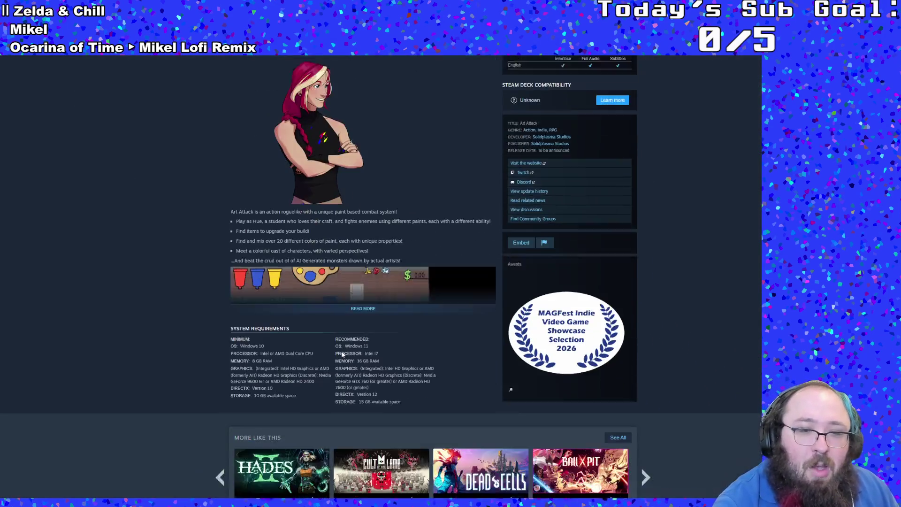
pyautogui.scroll(1, 340, 354)
pyautogui.click(363, 288)
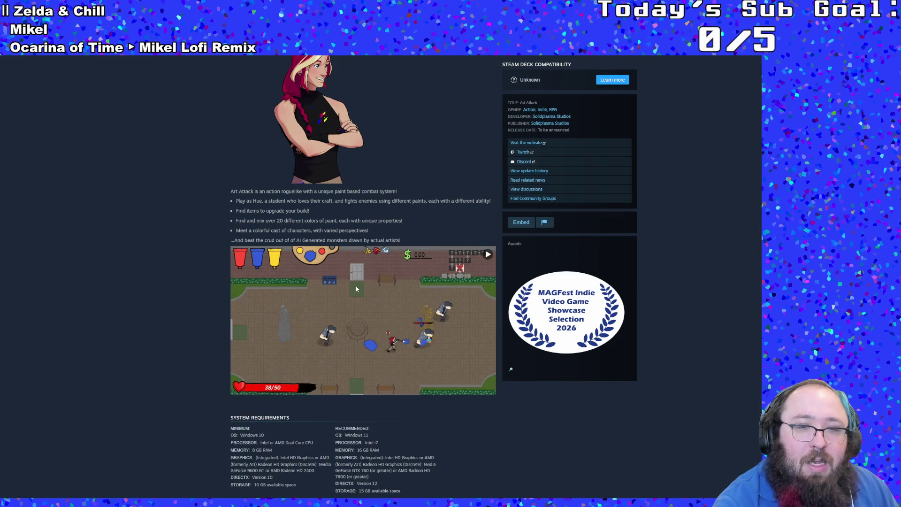
pyautogui.scroll(-1, 145, 330)
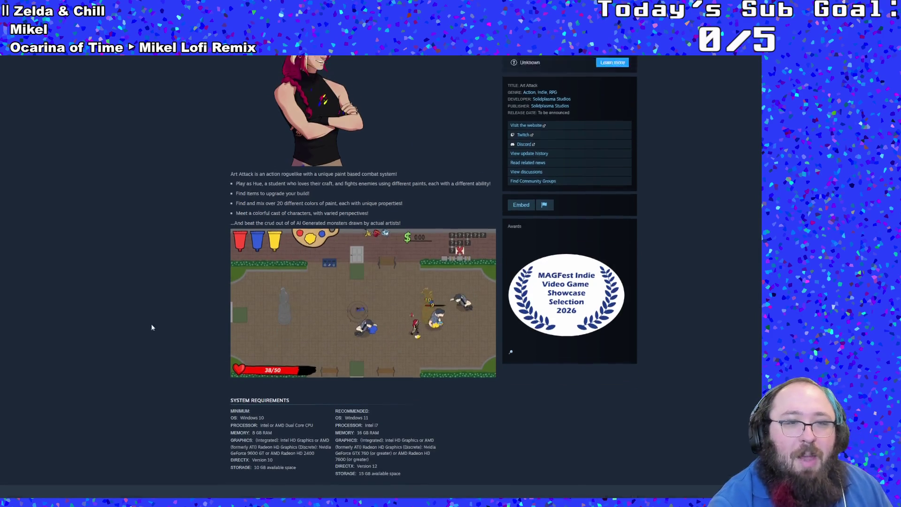
pyautogui.scroll(3, 151, 324)
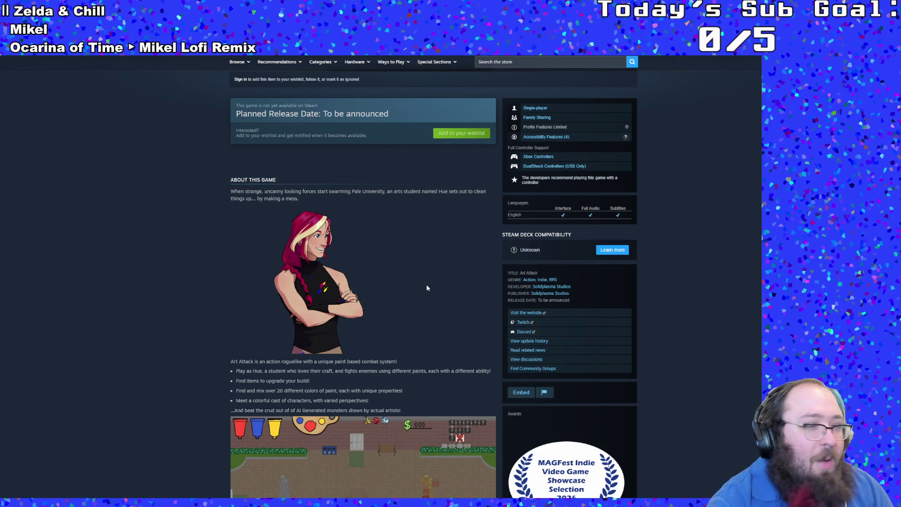
pyautogui.scroll(-1, 426, 284)
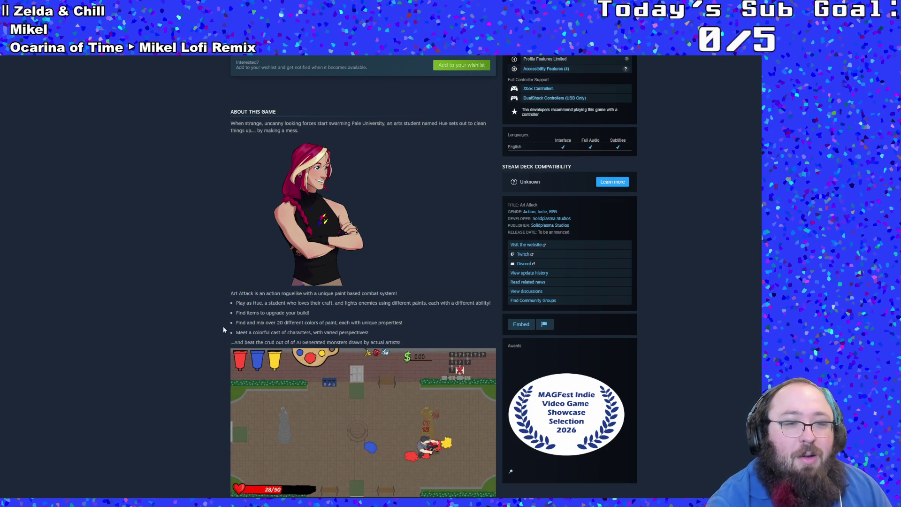
pyautogui.scroll(-1, 213, 343)
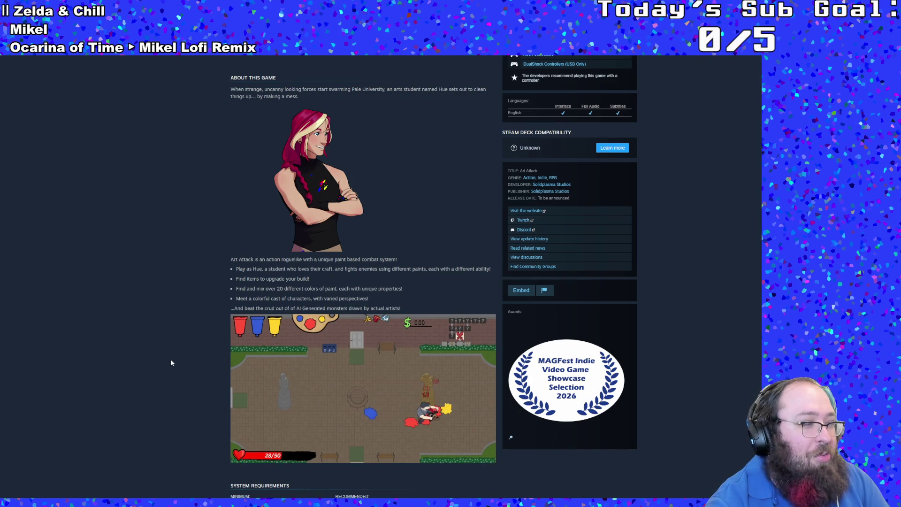
pyautogui.scroll(-5, 171, 358)
pyautogui.scroll(2, 170, 356)
pyautogui.scroll(2, 171, 356)
pyautogui.scroll(5, 173, 356)
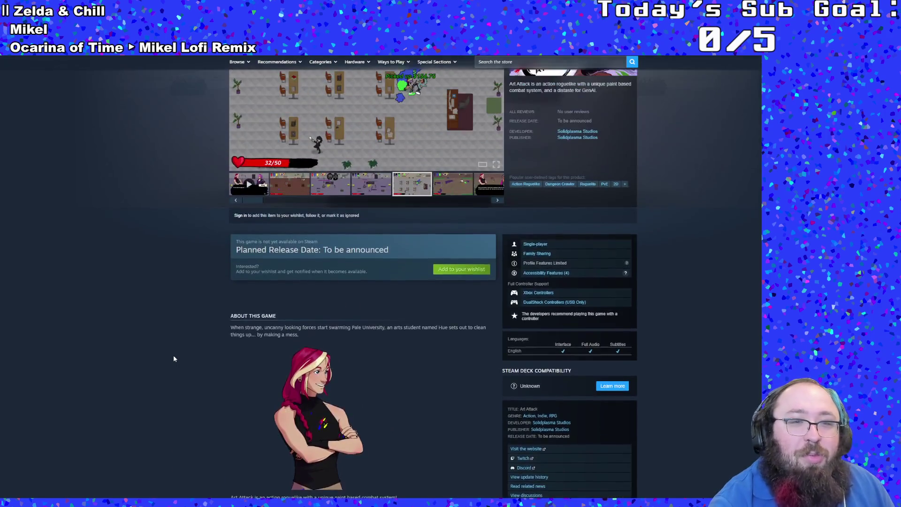
pyautogui.scroll(4, 173, 354)
pyautogui.scroll(2, 173, 352)
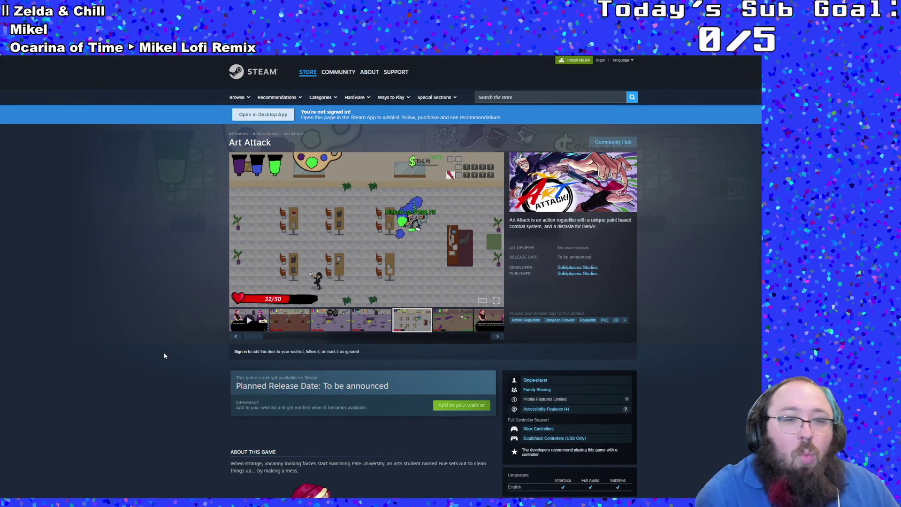
pyautogui.scroll(-5, 163, 353)
pyautogui.scroll(-5, 162, 351)
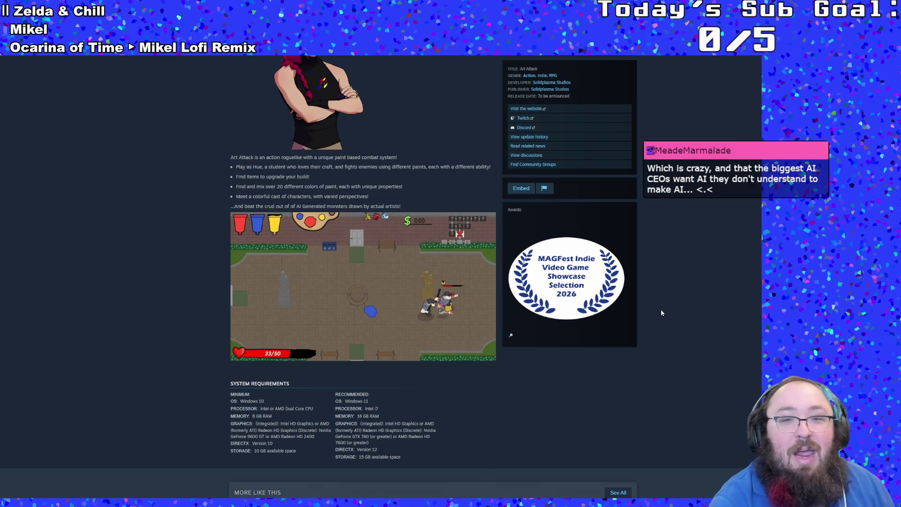
pyautogui.scroll(3, 661, 309)
pyautogui.scroll(5, 661, 309)
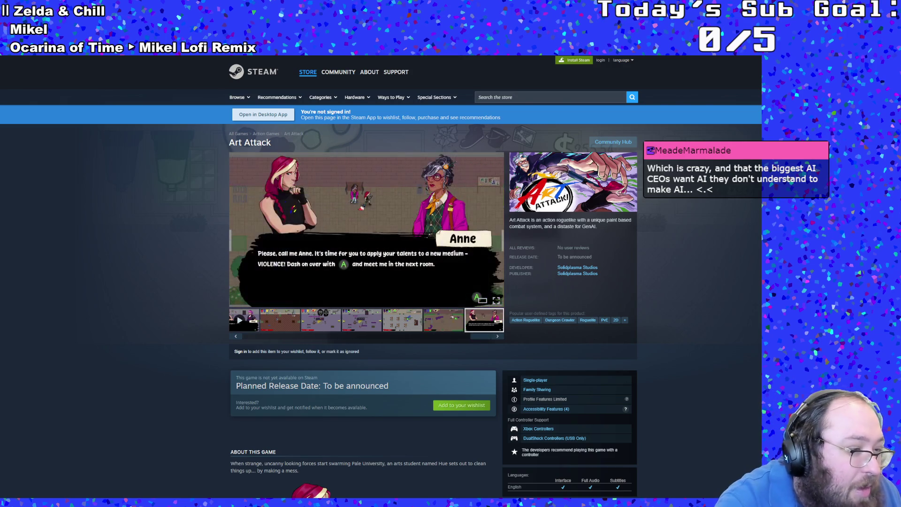
pyautogui.scroll(-1, 756, 297)
pyautogui.scroll(-2, 756, 296)
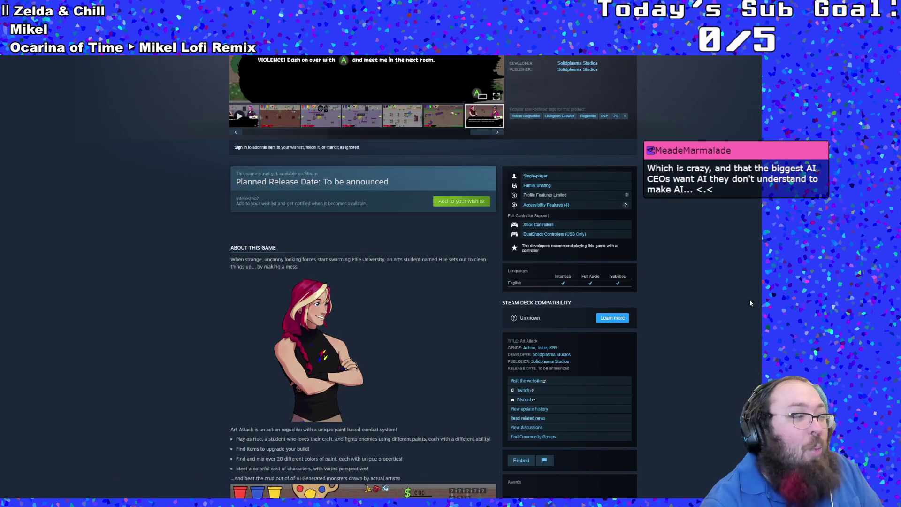
pyautogui.scroll(-1, 750, 300)
pyautogui.scroll(3, 749, 299)
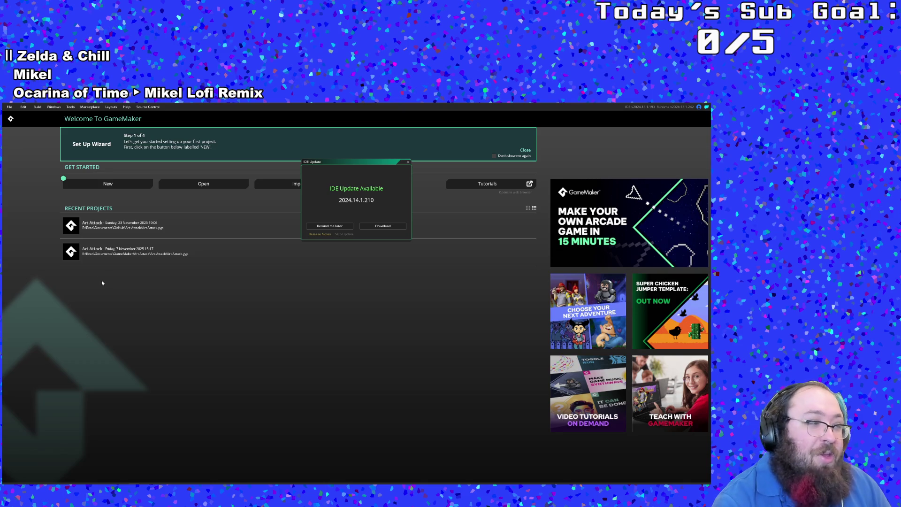
# Dismiss the IDE update notice and open the recent Art Attack project
pyautogui.click(409, 164)
pyautogui.click(148, 229)
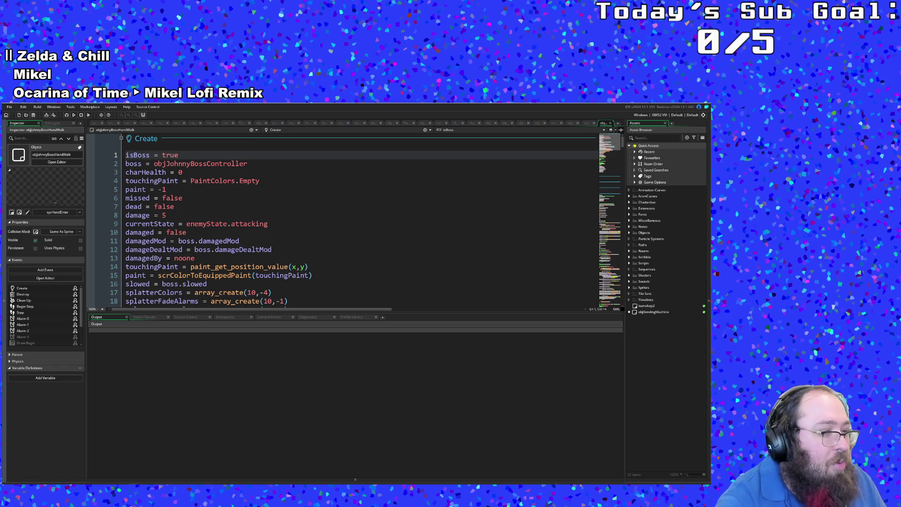
pyautogui.scroll(-5, 240, 260)
pyautogui.scroll(-5, 239, 259)
pyautogui.scroll(-3, 240, 260)
pyautogui.scroll(-5, 239, 260)
pyautogui.scroll(5, 240, 260)
pyautogui.scroll(5, 239, 260)
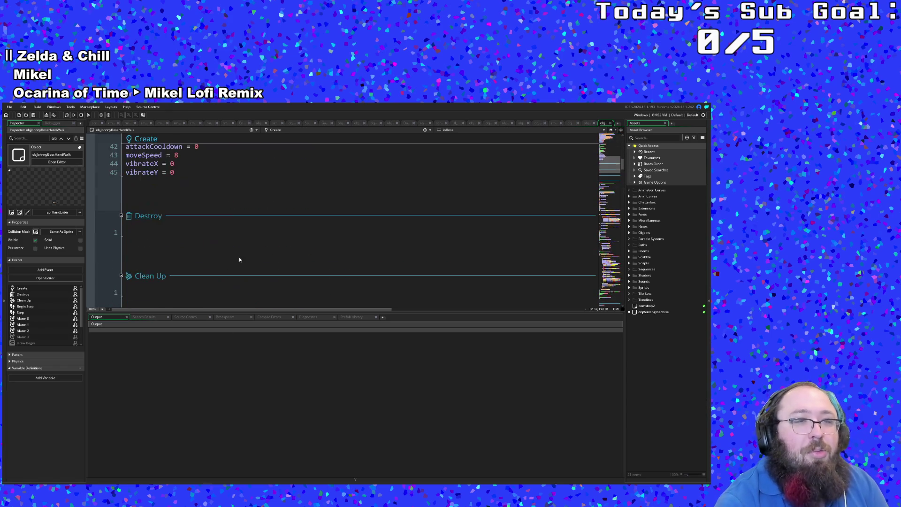
pyautogui.scroll(4, 239, 260)
pyautogui.scroll(8, 238, 257)
# Focus the damage line in the Create code and run the game (F5)
pyautogui.click(239, 215)
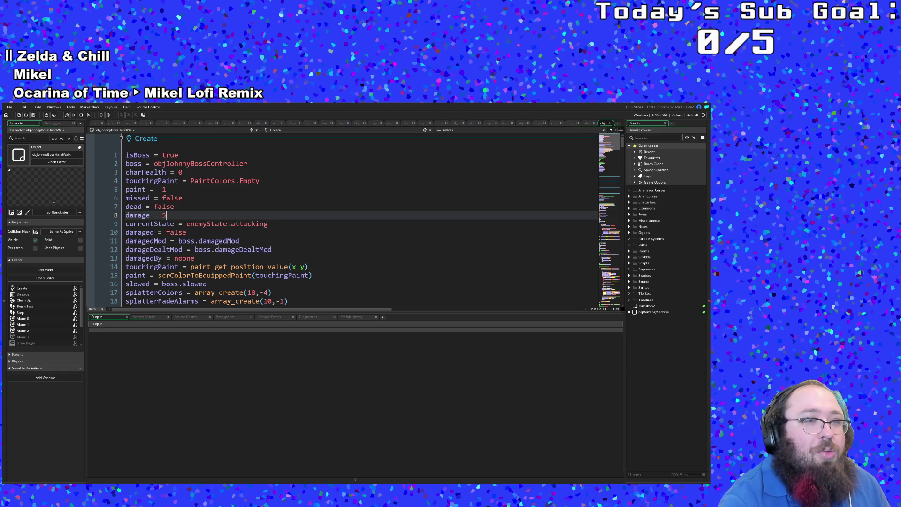
pyautogui.click(68, 114)
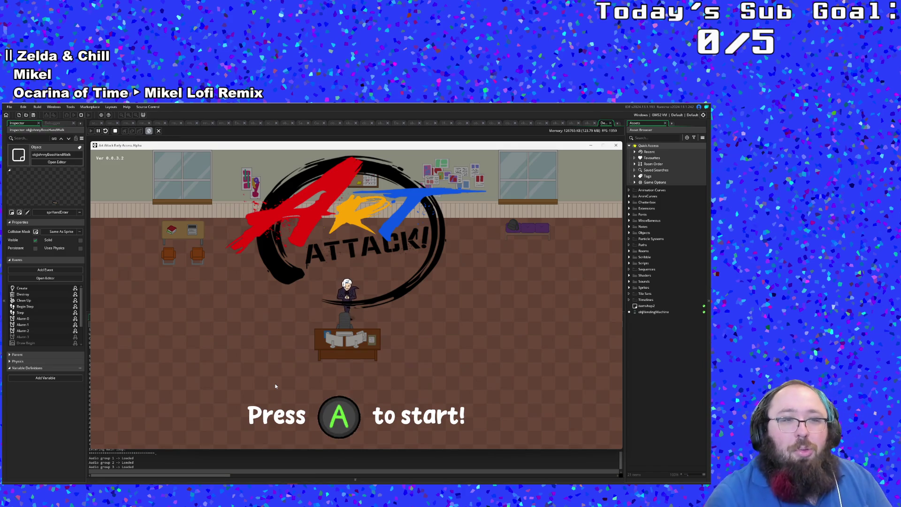
# Close the running game with Escape and run it again
pyautogui.press('Escape')
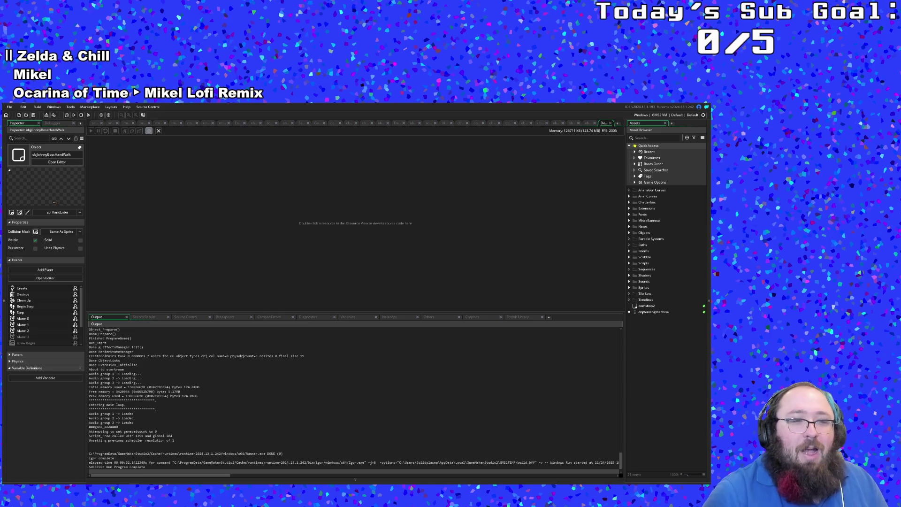
pyautogui.click(67, 115)
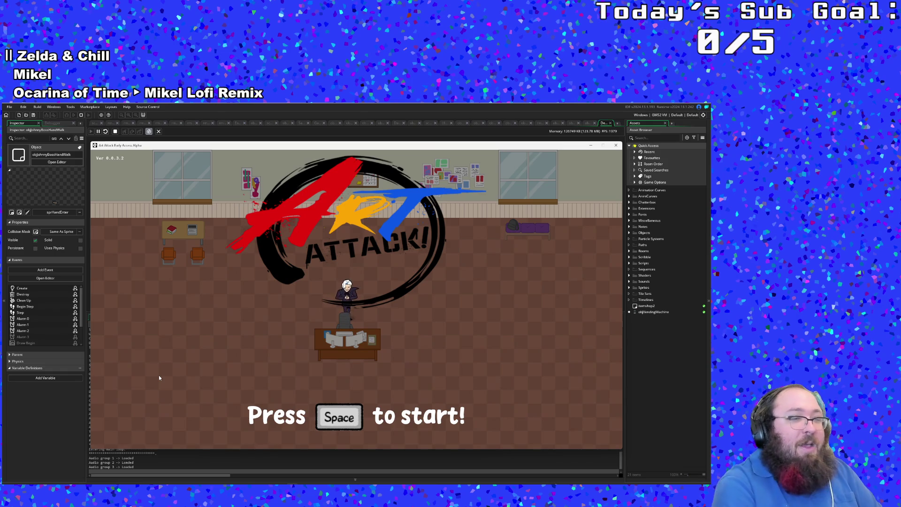
# Stop the running Art Attack game with Escape and launch a fresh build from GameMaker
pyautogui.press('Escape')
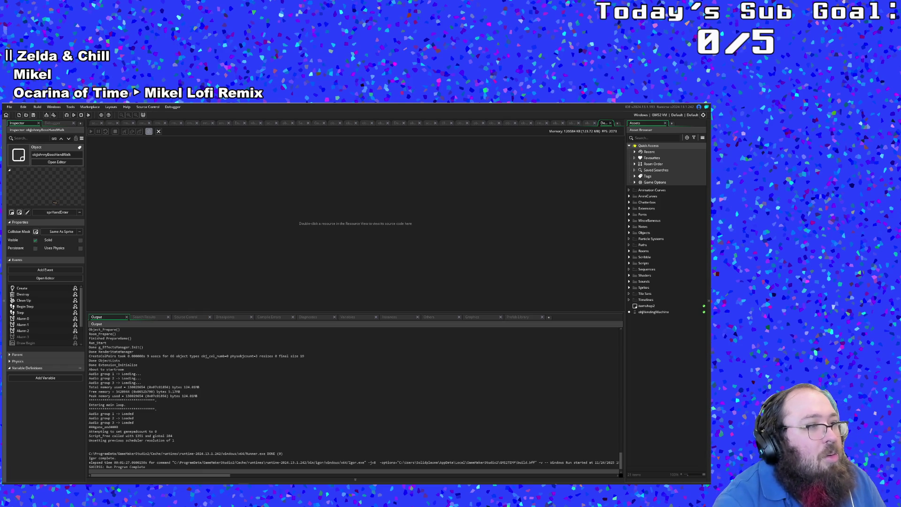
pyautogui.click(67, 116)
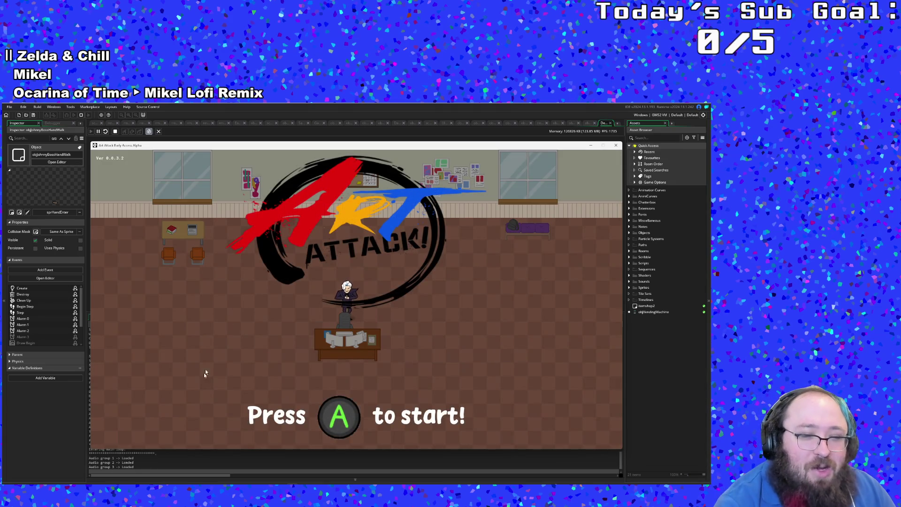
# Switch from the relaunched game's title screen over to OBS Studio
pyautogui.hotkey('alt', 'Tab')
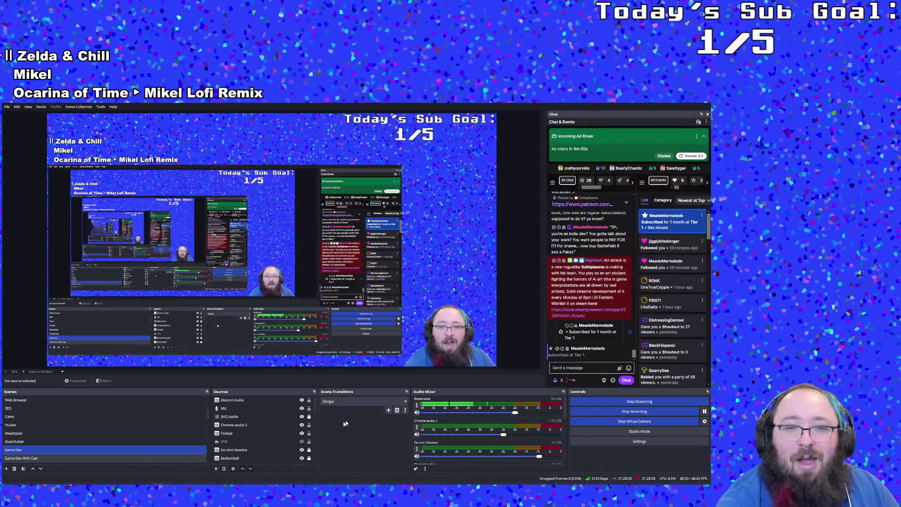
# Return from OBS to the Art Attack game window and give it focus
pyautogui.hotkey('alt', 'Tab')
pyautogui.click(363, 299)
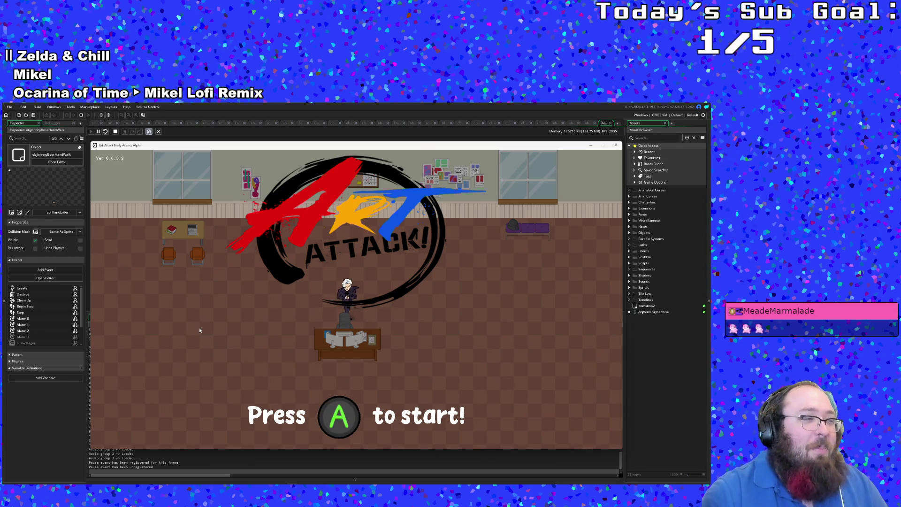
# Start the game, quit back to the title via the pause menu, and start again
pyautogui.press('space')
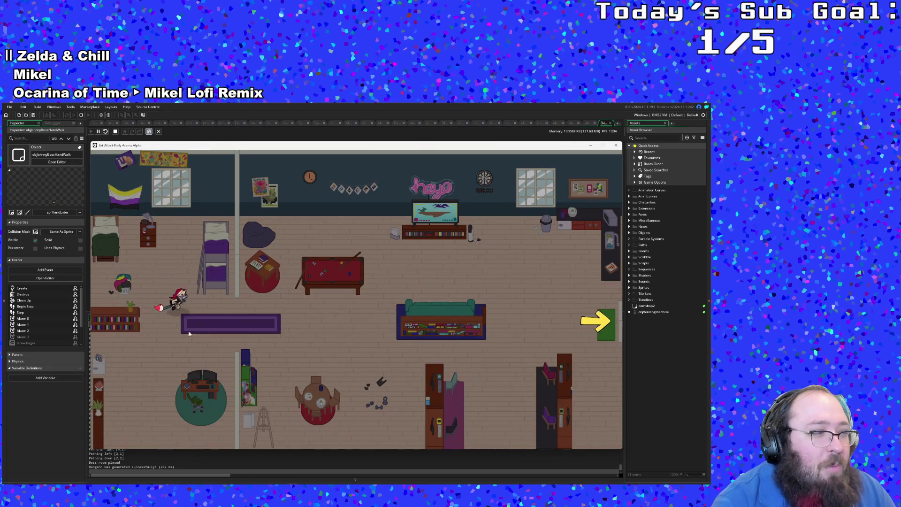
pyautogui.press('Escape')
pyautogui.press('Down')
pyautogui.press('Down')
pyautogui.press('Down')
pyautogui.press('Return')
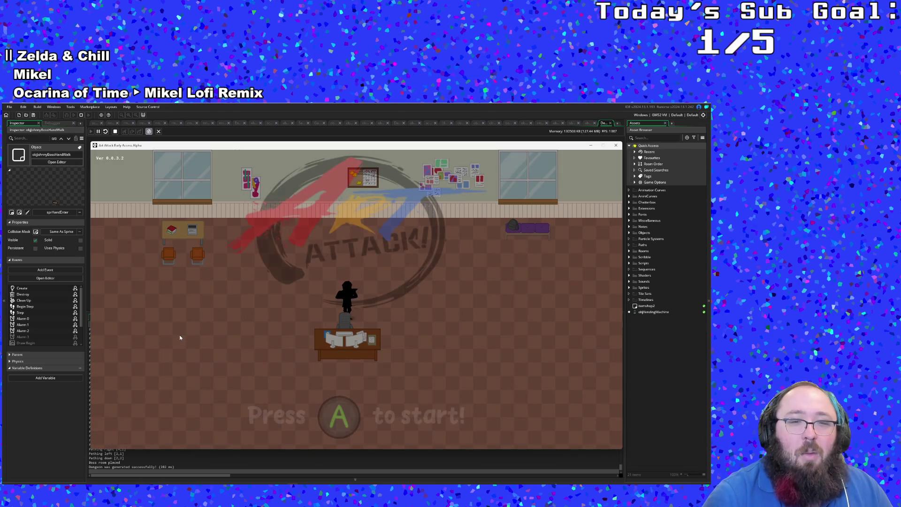
pyautogui.press('space')
# Walk Hue around the bedroom, try painting, and leave through the room's exit
pyautogui.press('Down')
pyautogui.press('Down')
pyautogui.press('Right')
pyautogui.press('Right')
pyautogui.press('Right')
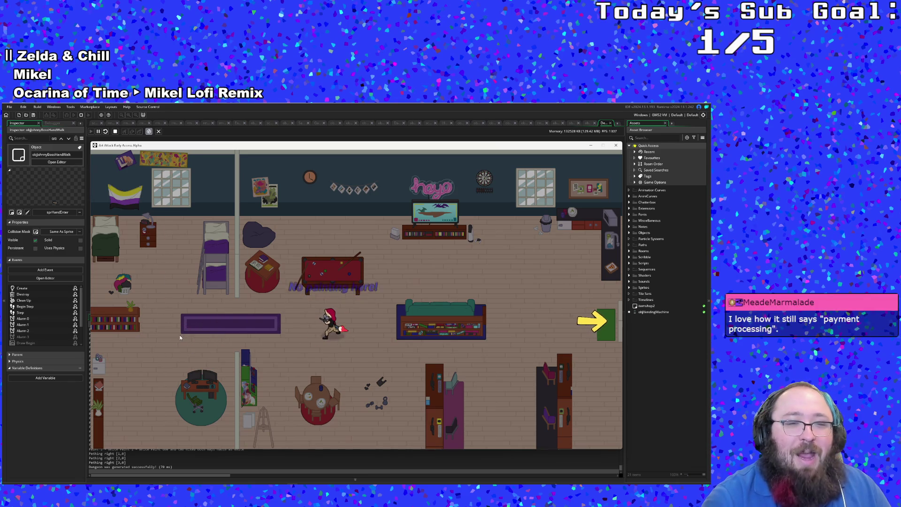
pyautogui.press('space')
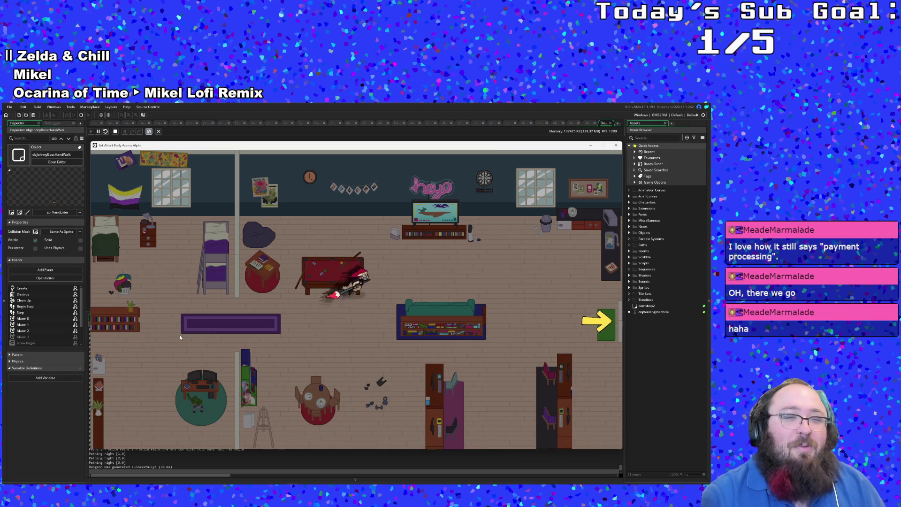
pyautogui.press('Up')
pyautogui.press('Down')
pyautogui.press('Left')
pyautogui.press('Right')
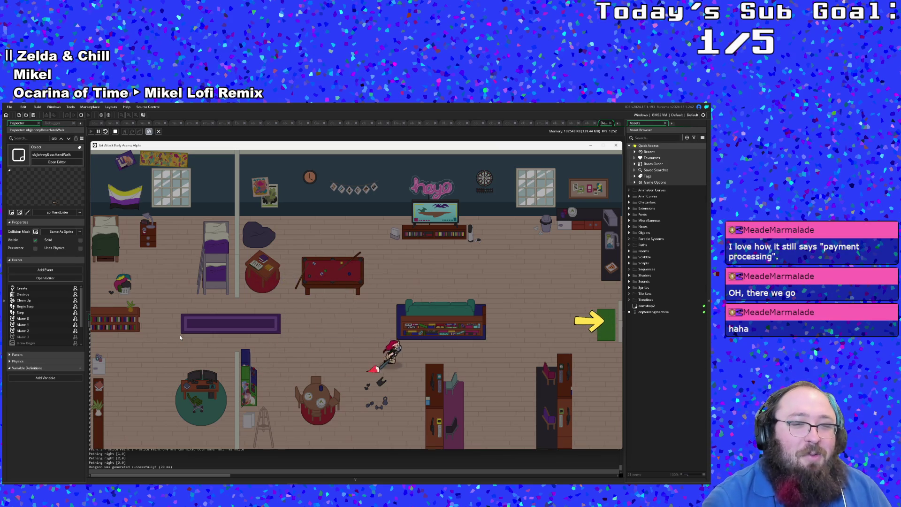
pyautogui.press('Right')
pyautogui.press('Right')
pyautogui.press('Up')
pyautogui.press('Right')
pyautogui.press('Up')
pyautogui.press('Right')
pyautogui.press('Right')
pyautogui.press('Right')
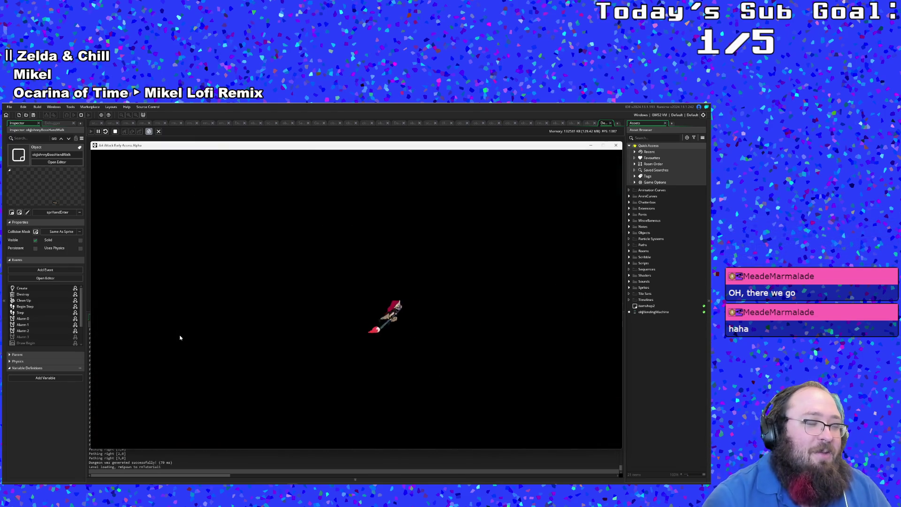
# Wander Hue around the campus courtyard, dashing right and circling the benches
pyautogui.press('Right')
pyautogui.press('Right')
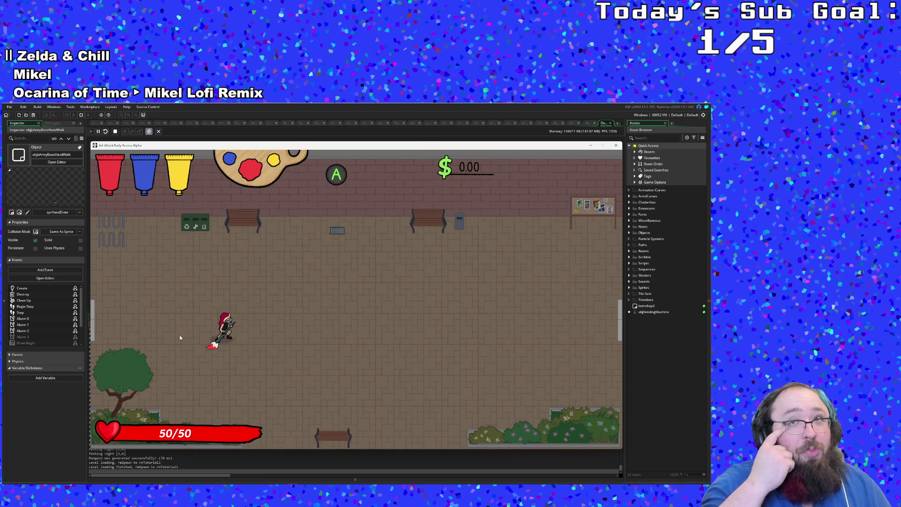
pyautogui.press('Up')
pyautogui.press('Down')
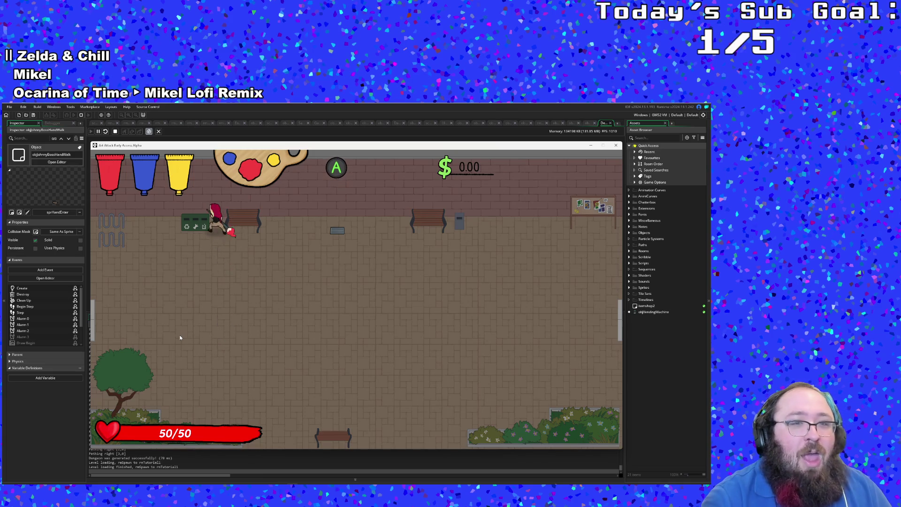
pyautogui.press('Right')
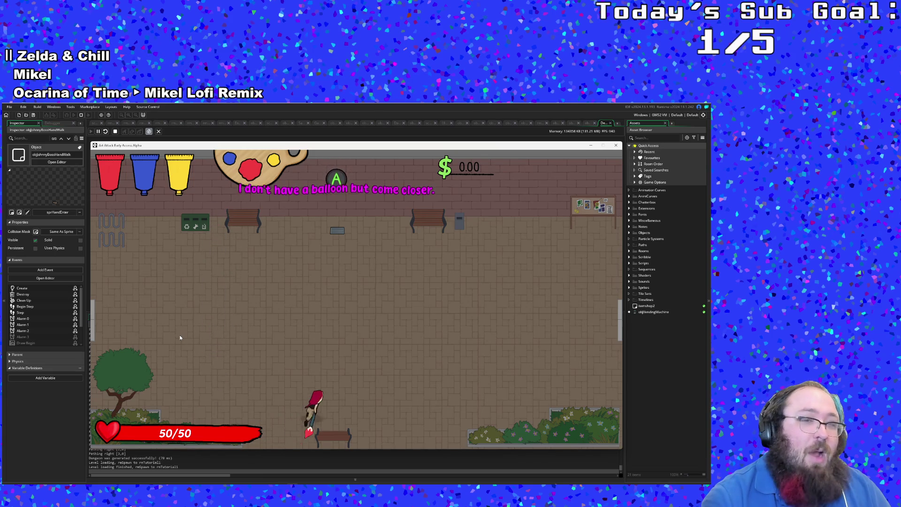
pyautogui.press('Up')
pyautogui.press('Left')
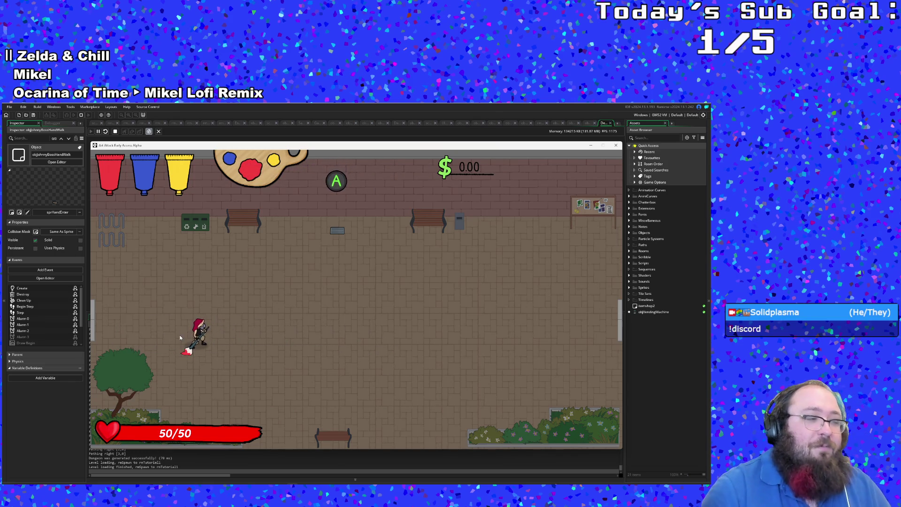
# Walk Hue up to Anne to trigger her opening tutorial dialogue
pyautogui.press('Right')
pyautogui.press('Up')
pyautogui.press('Right')
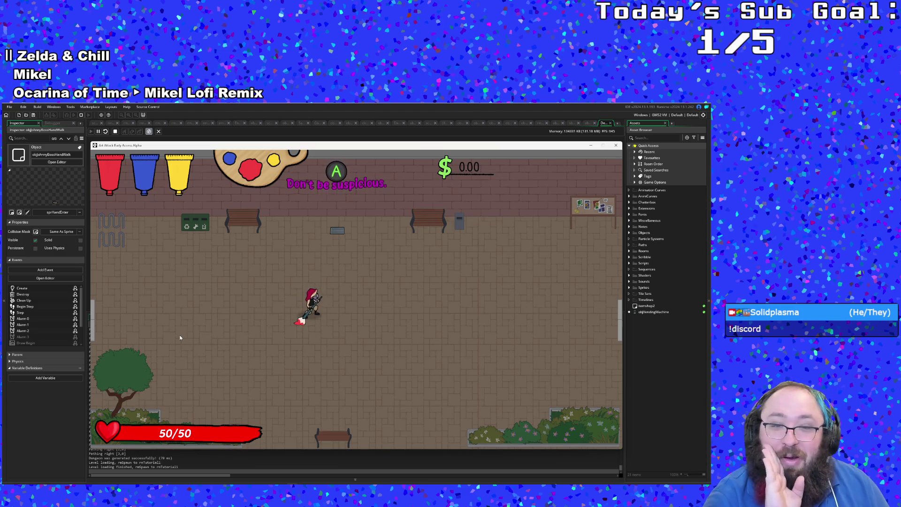
pyautogui.press('Up')
pyautogui.press('Up')
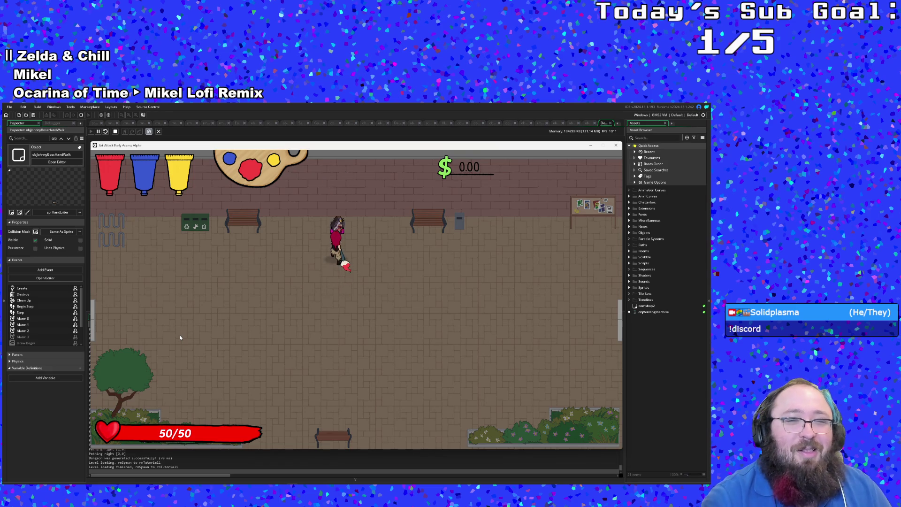
pyautogui.press('space')
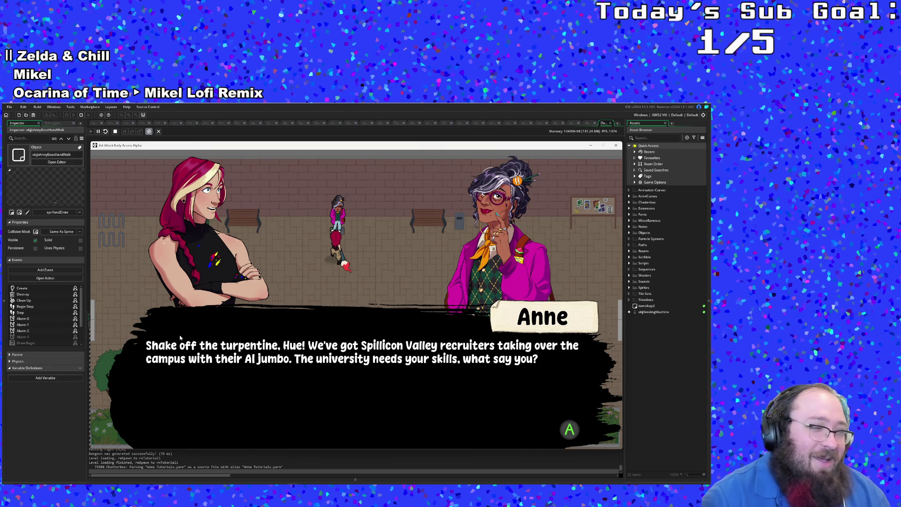
# Advance through Anne's and Hue's lines and close the conversation to resume play
pyautogui.click(180, 338)
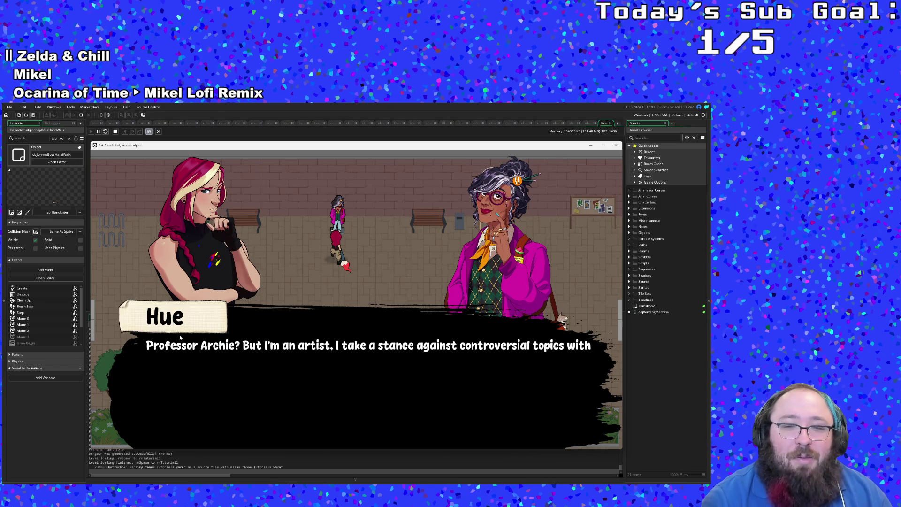
pyautogui.click(180, 339)
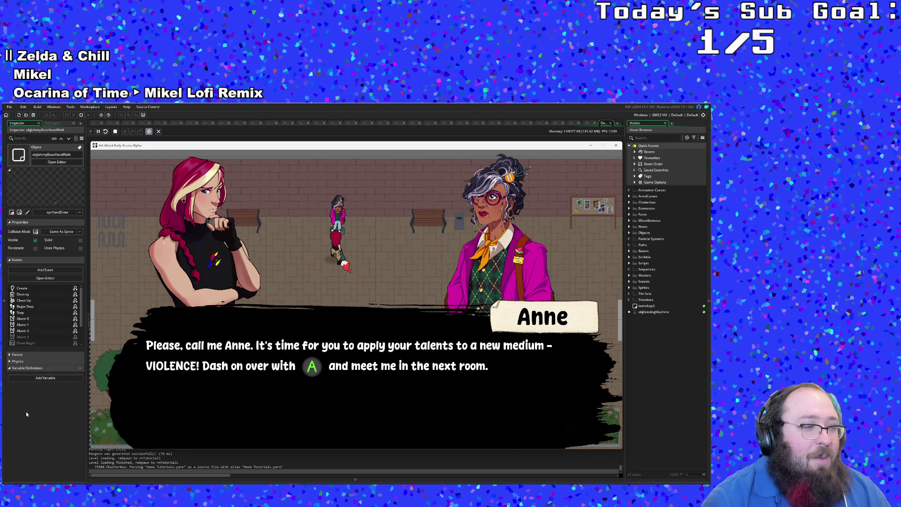
pyautogui.press('space')
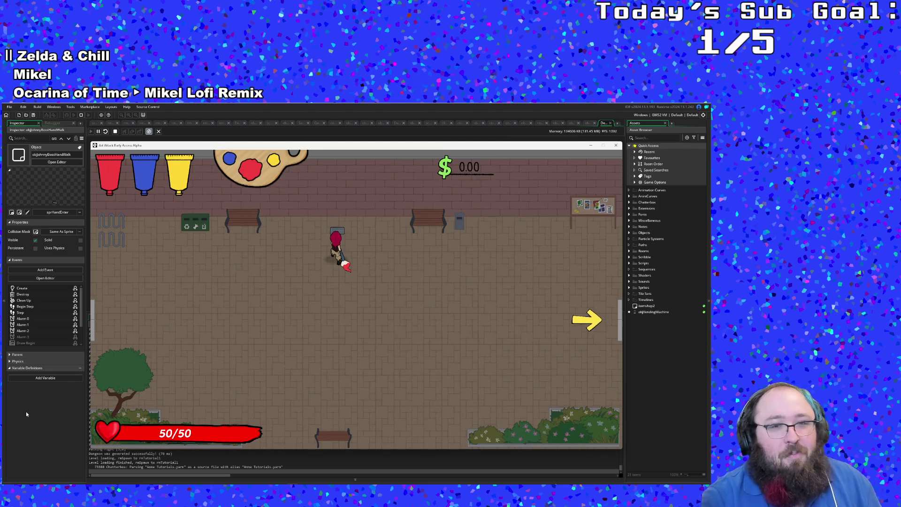
# Exit right via the arrow into the next room and walk up to Anne for the paint tutorial
pyautogui.press('Down')
pyautogui.press('Right')
pyautogui.press('Right')
pyautogui.press('Right')
pyautogui.press('Right')
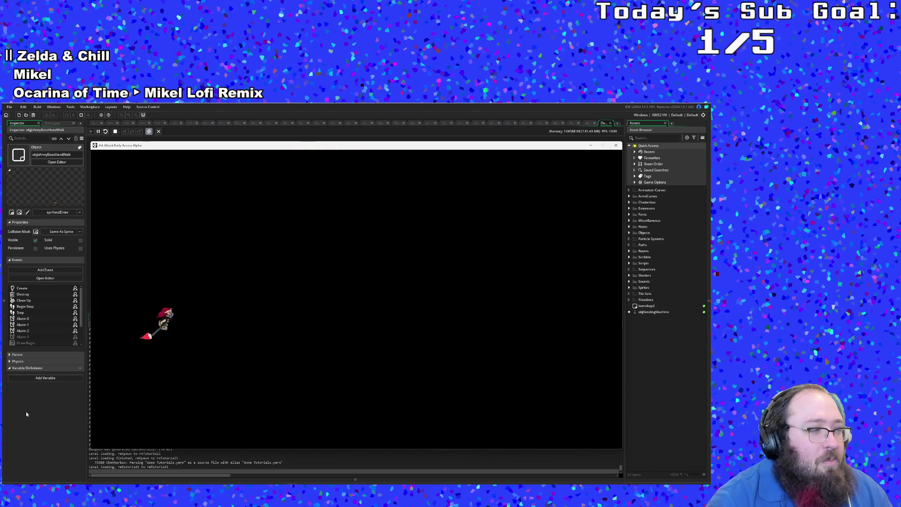
pyautogui.press('Up')
pyautogui.press('Up')
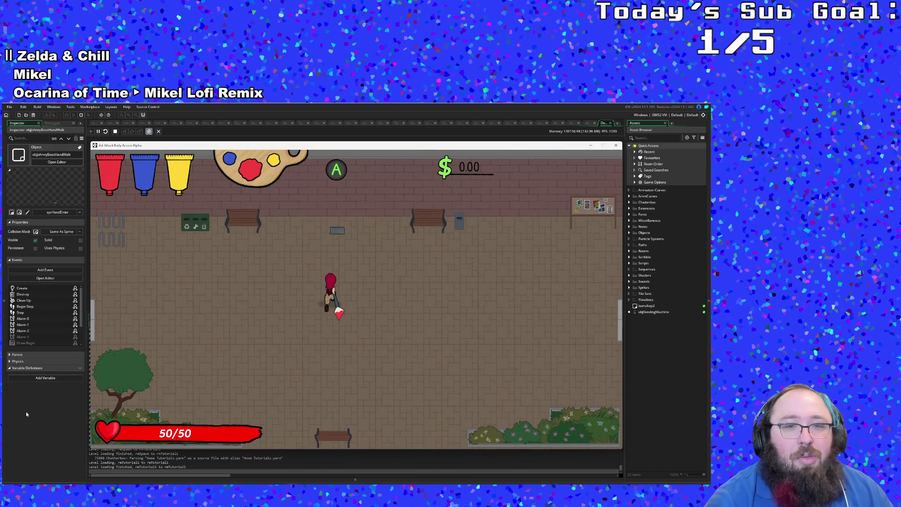
pyautogui.press('Up')
pyautogui.press('Up')
pyautogui.press('Up')
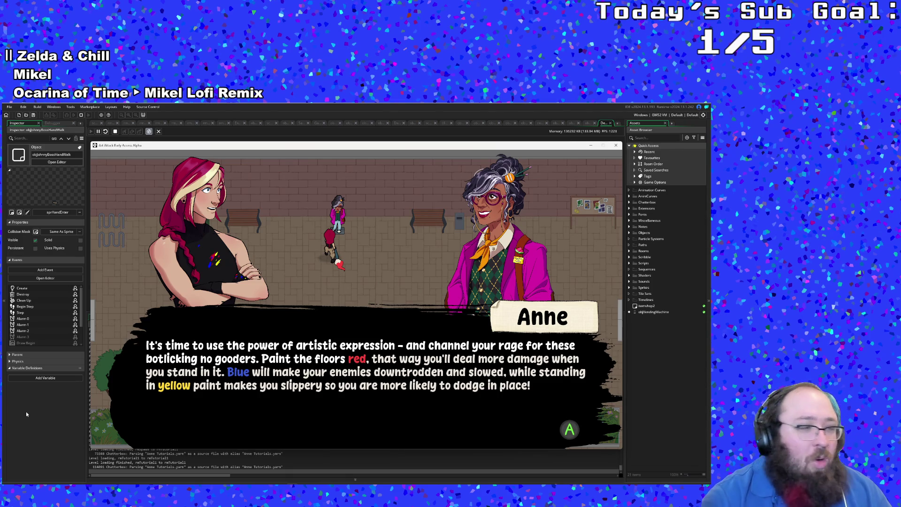
# Advance through Anne's paint and color theory explanation and close the dialogue
pyautogui.press('space')
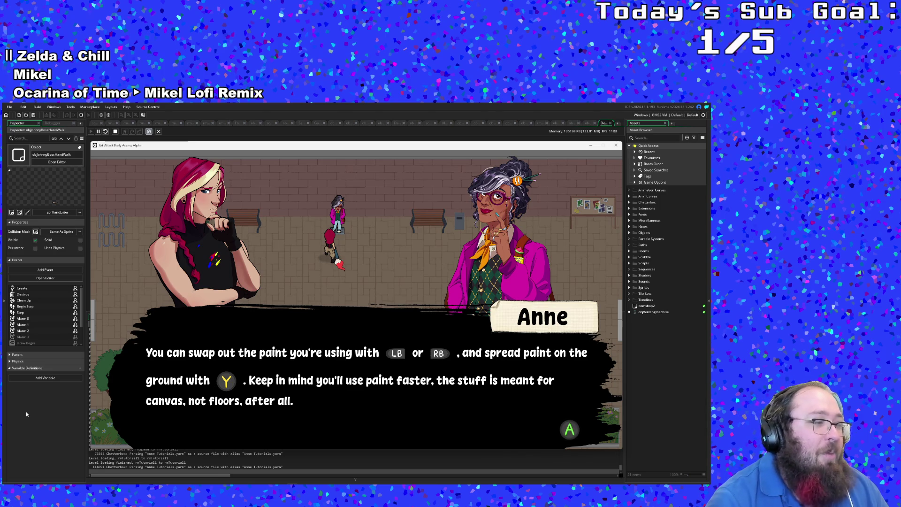
pyautogui.press('Return')
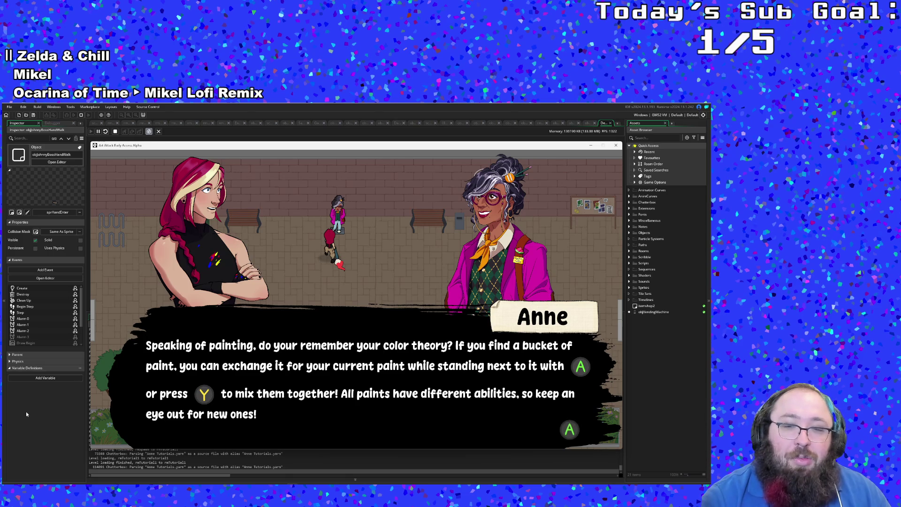
pyautogui.press('Return')
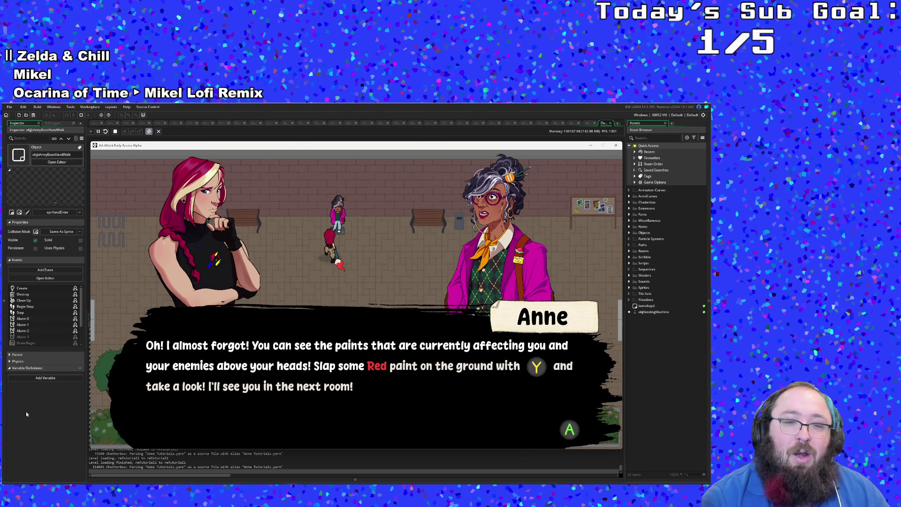
pyautogui.press('Return')
# Cross the plaza spreading red paint, enter the next room, and talk to Anne by the bench
pyautogui.press('Right')
pyautogui.press('Down')
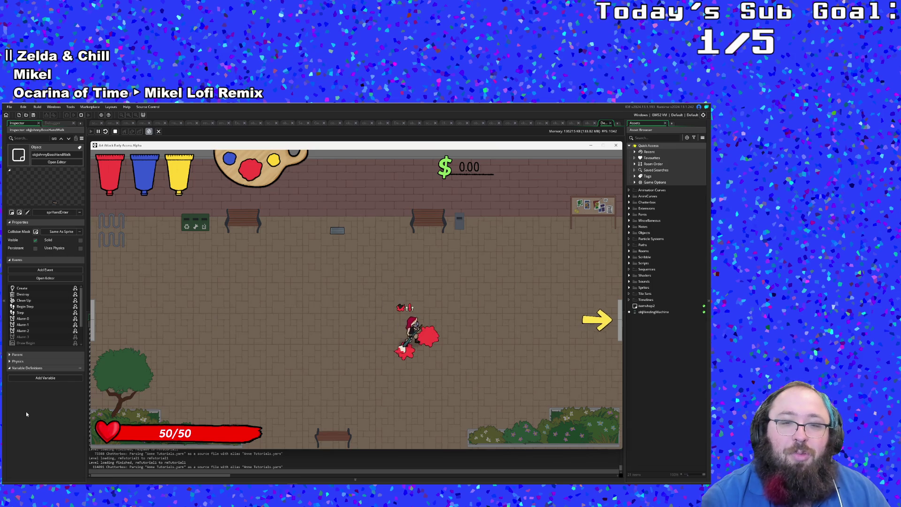
pyautogui.press('Right')
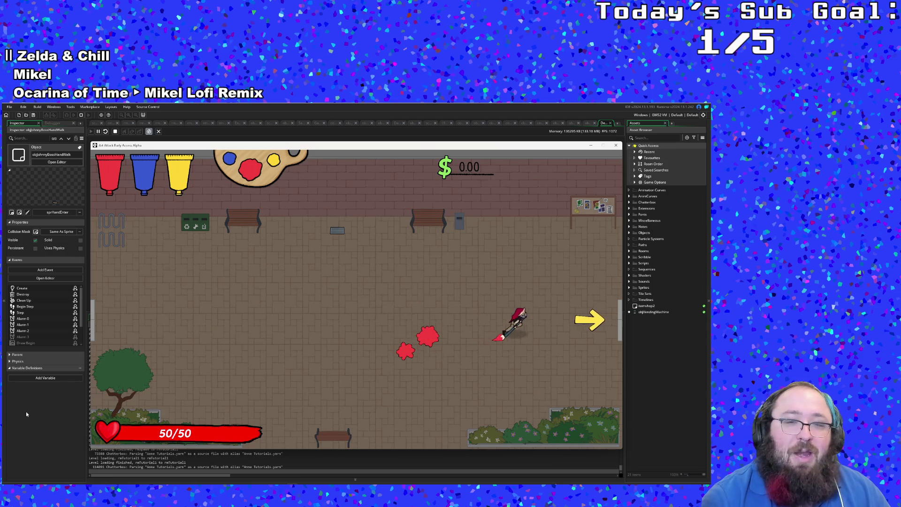
pyautogui.press('Right')
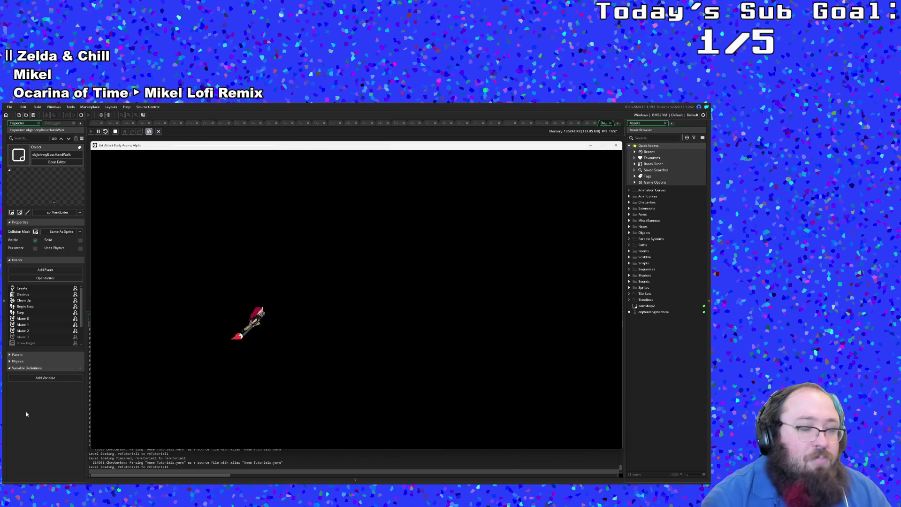
pyautogui.press('Right')
pyautogui.press('Up')
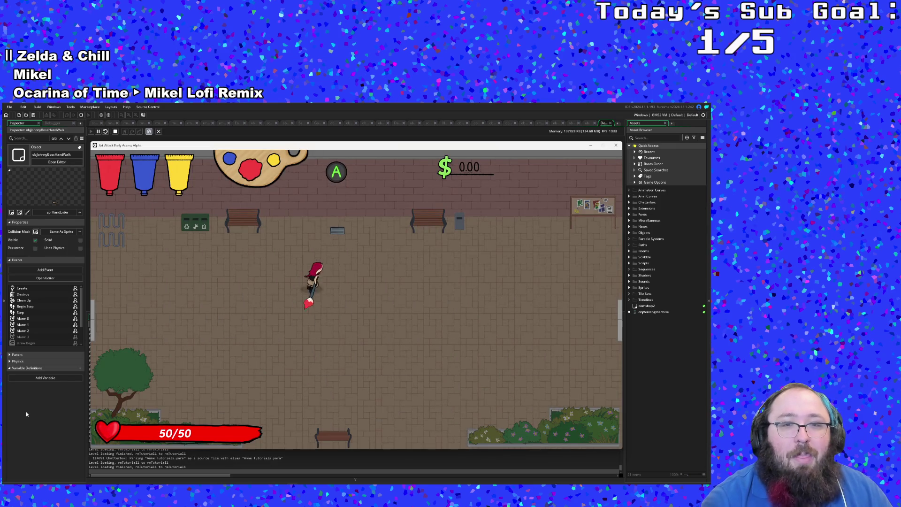
pyautogui.press('Up')
pyautogui.press('Right')
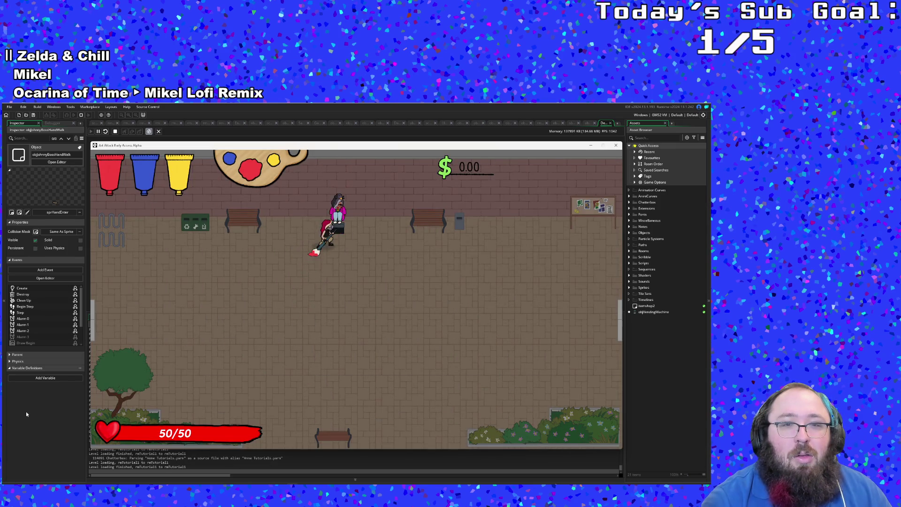
pyautogui.press('Return')
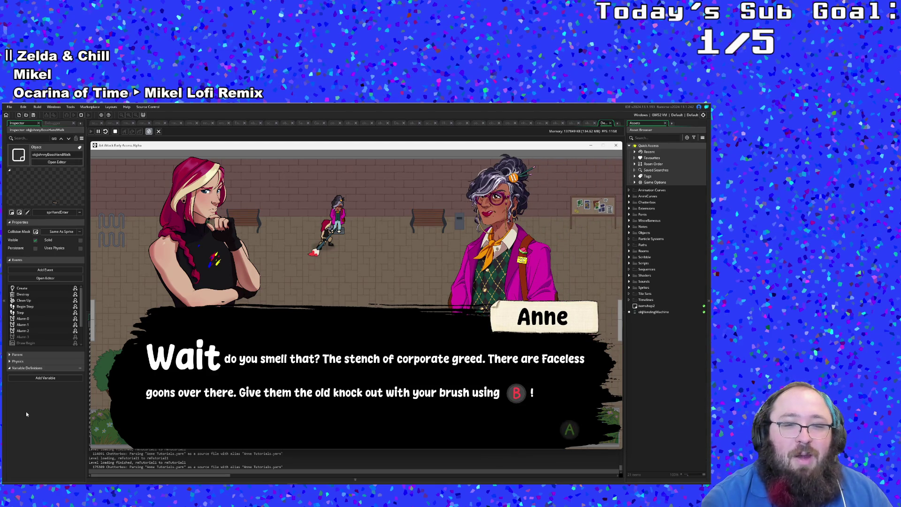
# Finish Anne's combat tutorial dialogue and resume play as a Faceless goon approaches
pyautogui.press('Return')
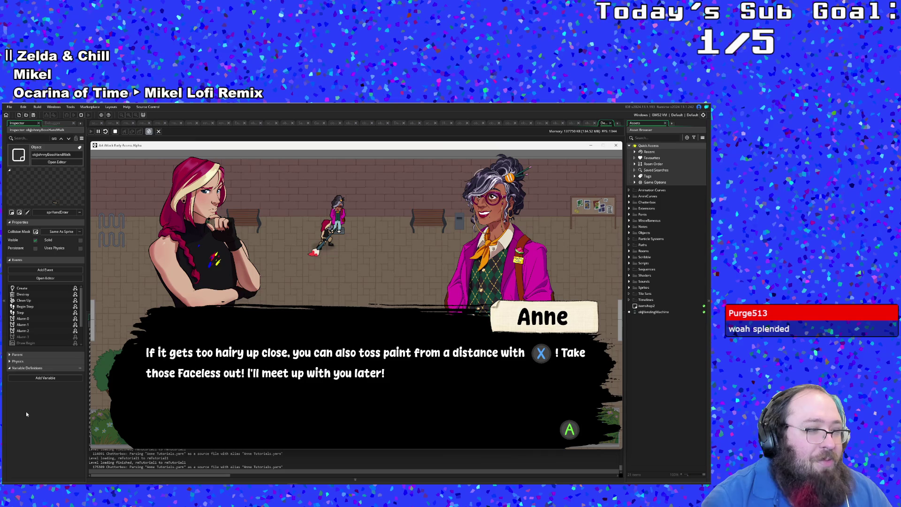
pyautogui.press('Return')
pyautogui.press('Right')
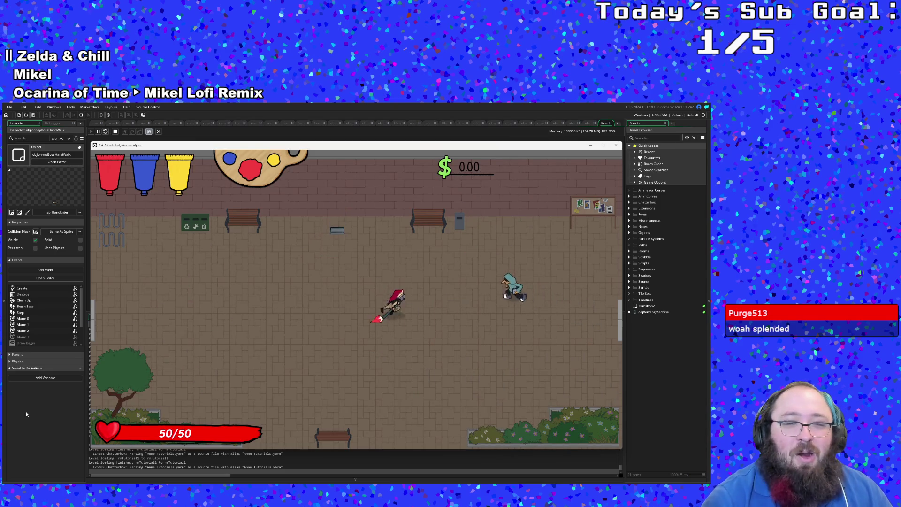
# Knock out the Faceless goon with the brush (x) and exit right into the dungeon
pyautogui.press('Left')
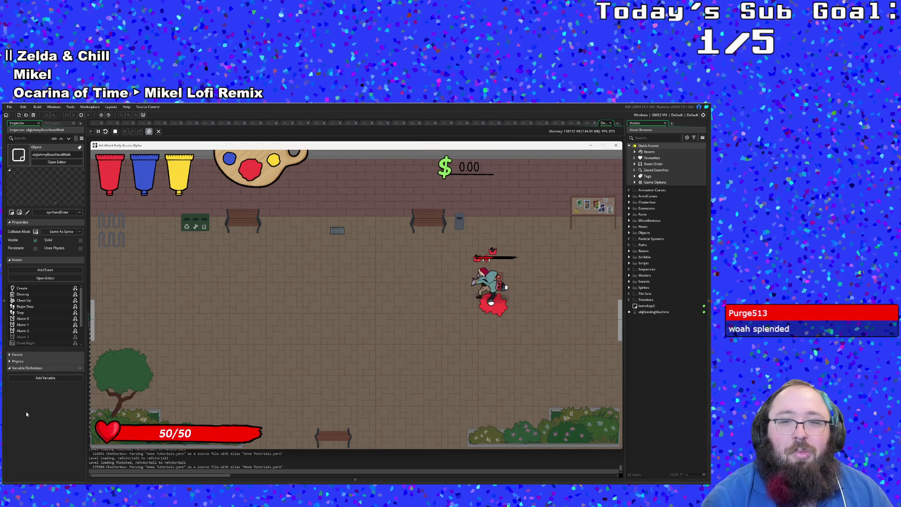
pyautogui.press('x')
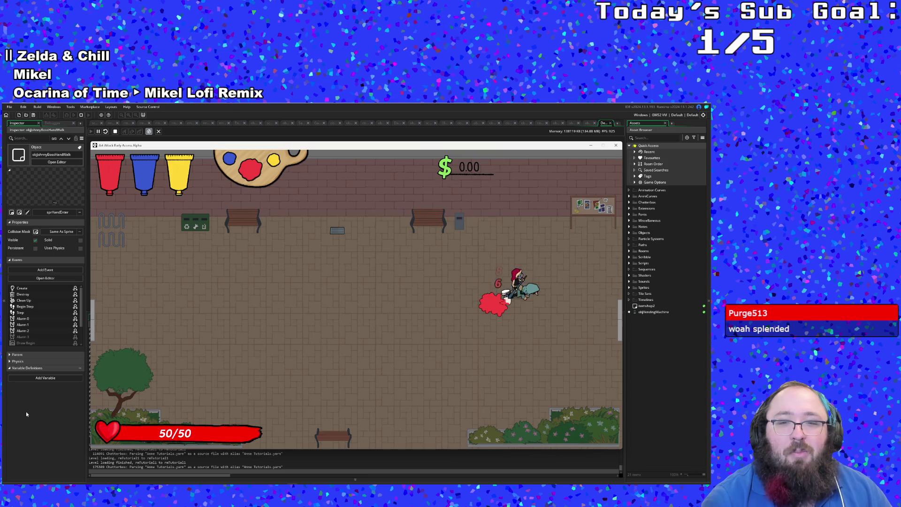
pyautogui.press('Right')
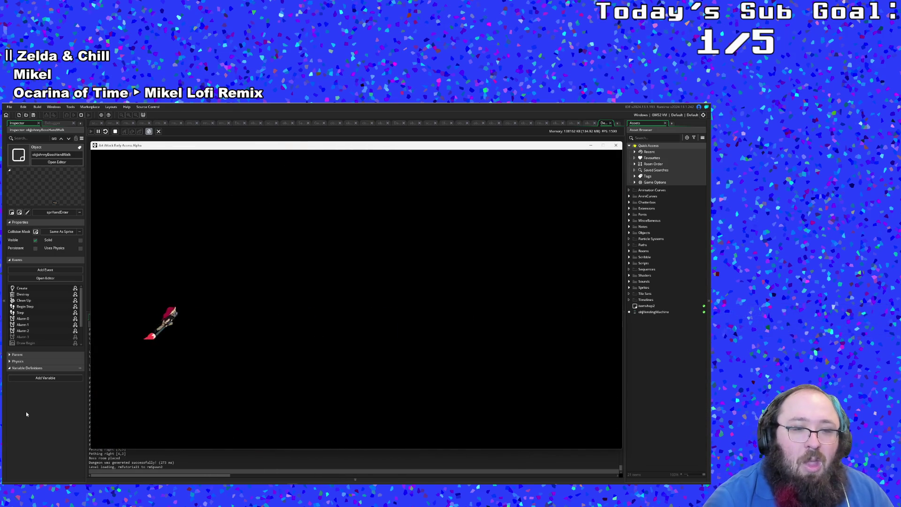
# Walk right to pick up the Bachelor of Fine Arts, exit the classroom, and head toward the knight statue
pyautogui.press('Right')
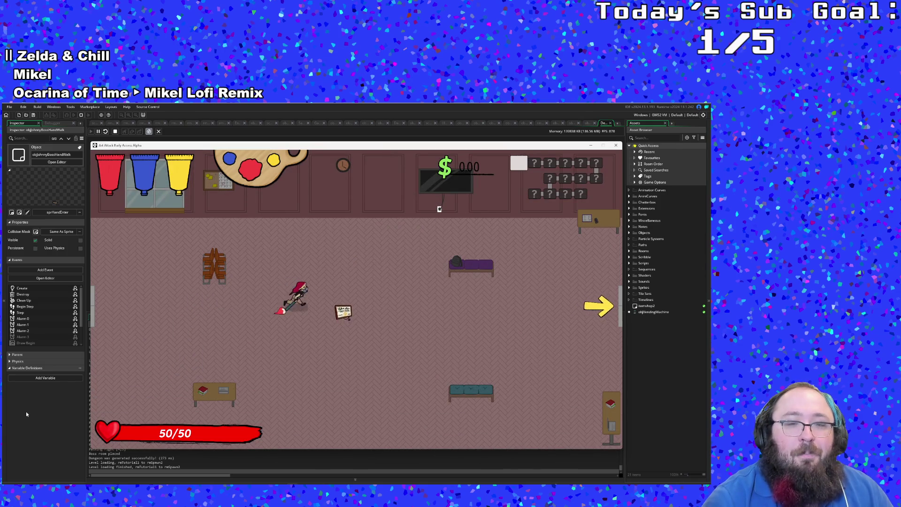
pyautogui.press('Right')
pyautogui.press('e')
pyautogui.press('Right')
pyautogui.press('Right')
pyautogui.press('Right')
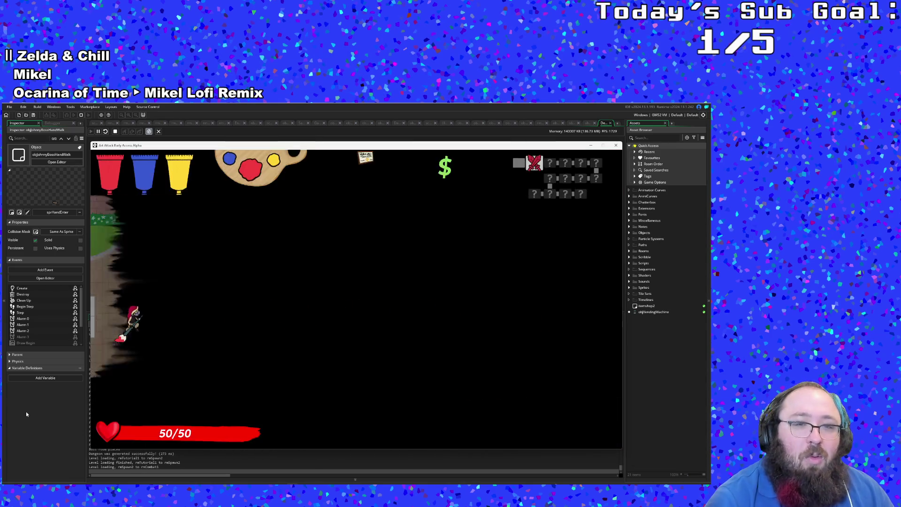
pyautogui.press('Up')
# Move around the statue courtyard and attack the nearby Faceless enemy with the space key
pyautogui.press('Left')
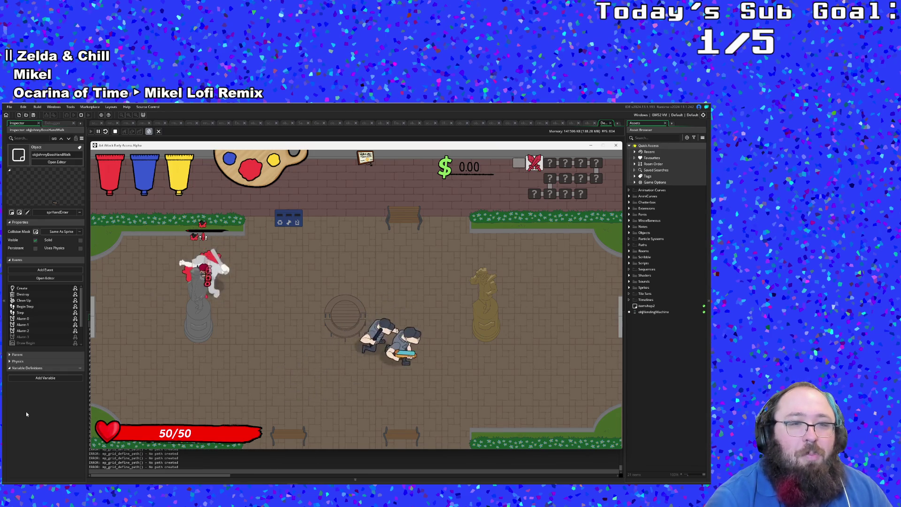
pyautogui.press('Down')
pyautogui.press('Right')
pyautogui.press('Left')
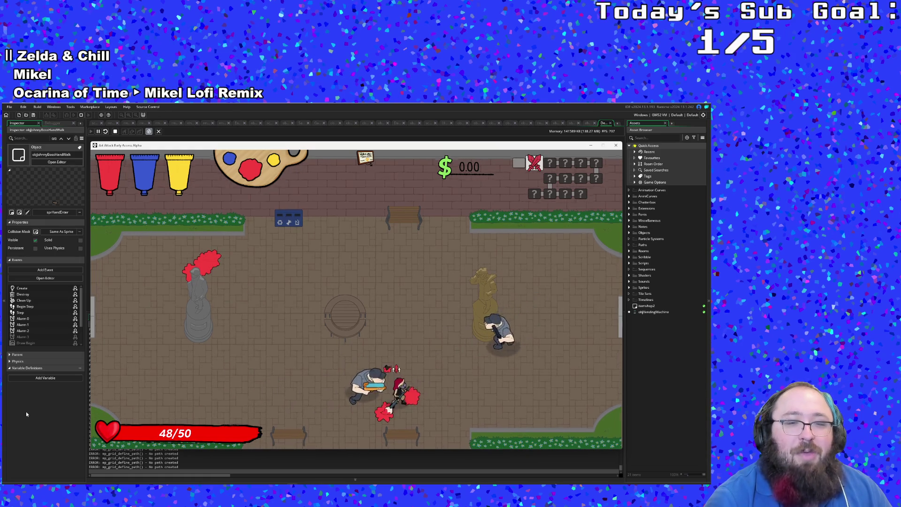
pyautogui.press('space')
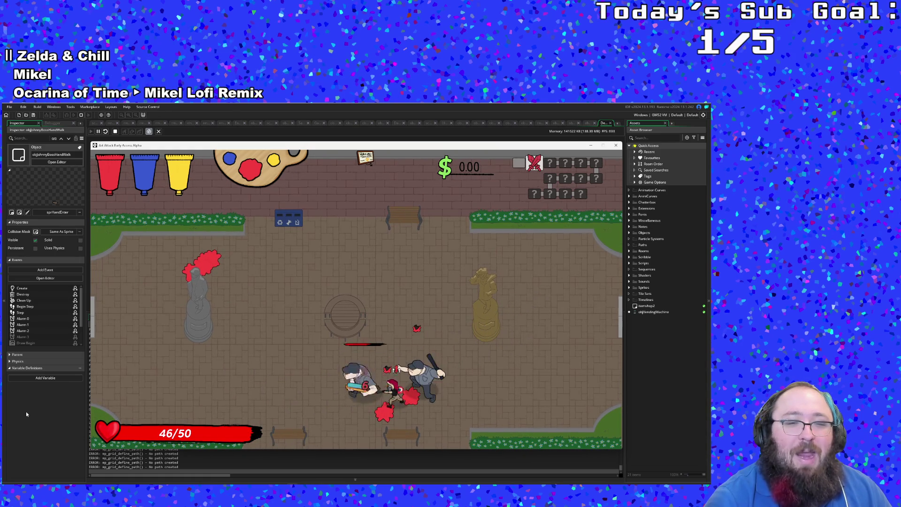
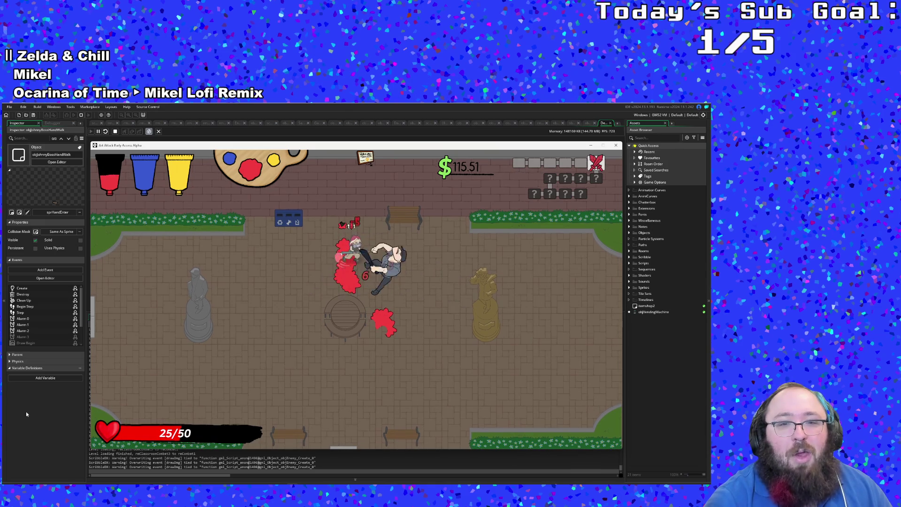
# Walk the character down across the park and through the bottom exit into the shop room
pyautogui.press('s')
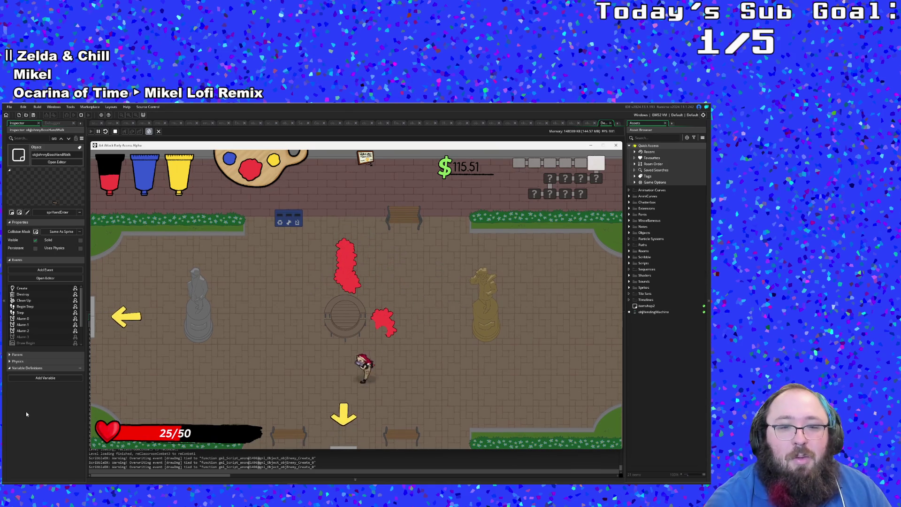
pyautogui.press('s')
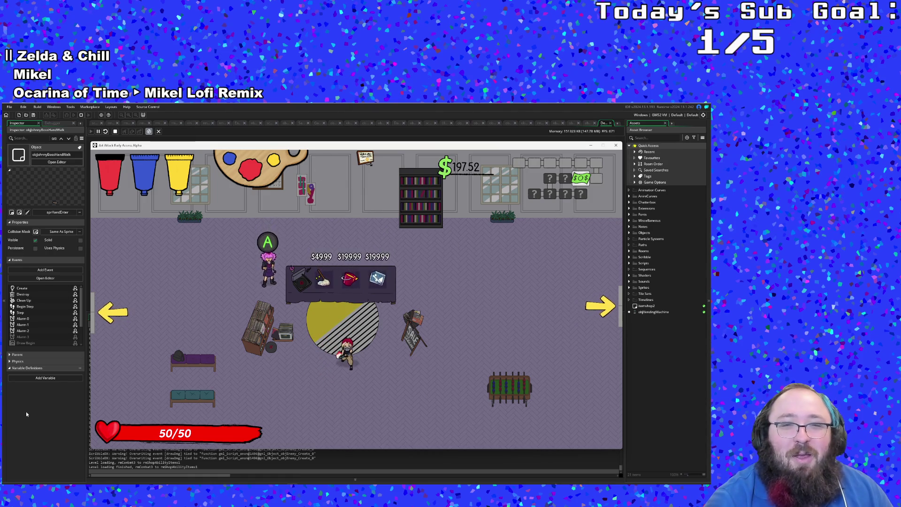
# Approach the shop counter to see the paint upgrade, step back, and leave through the left exit
pyautogui.press('Right')
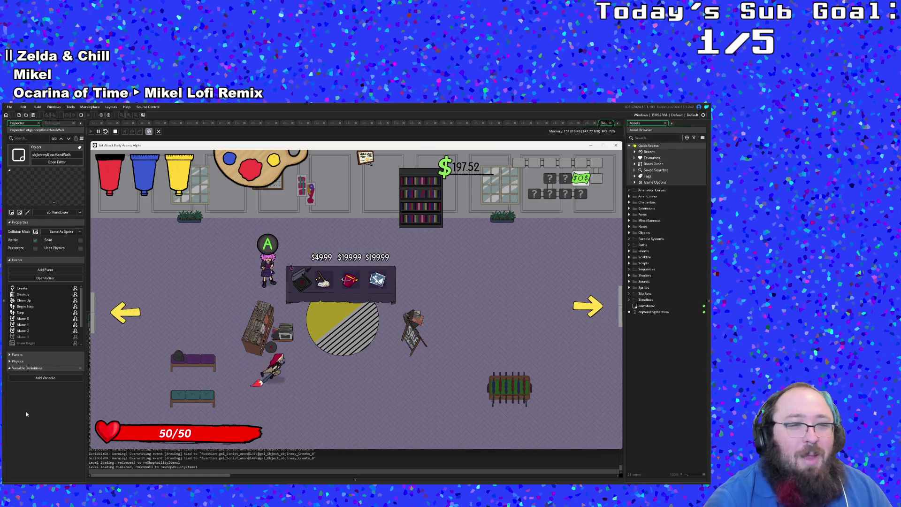
pyautogui.press('Up')
pyautogui.press('Left')
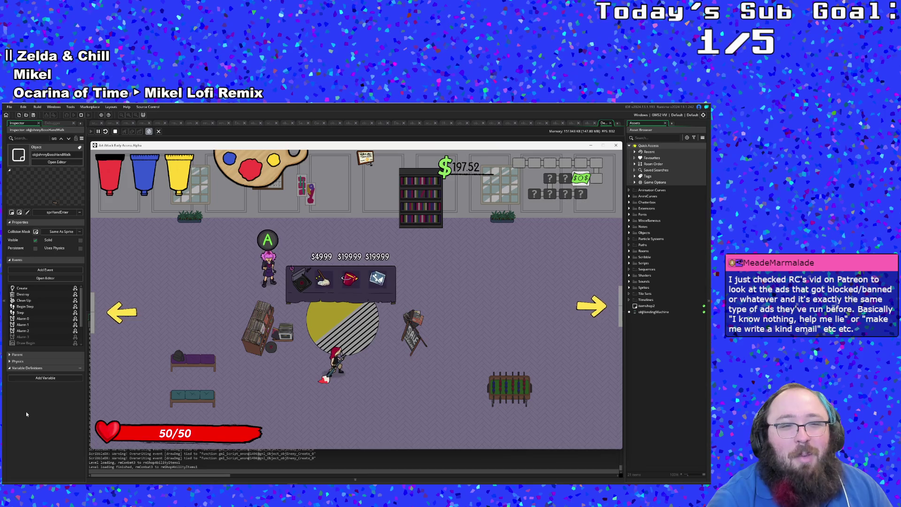
pyautogui.press('Left')
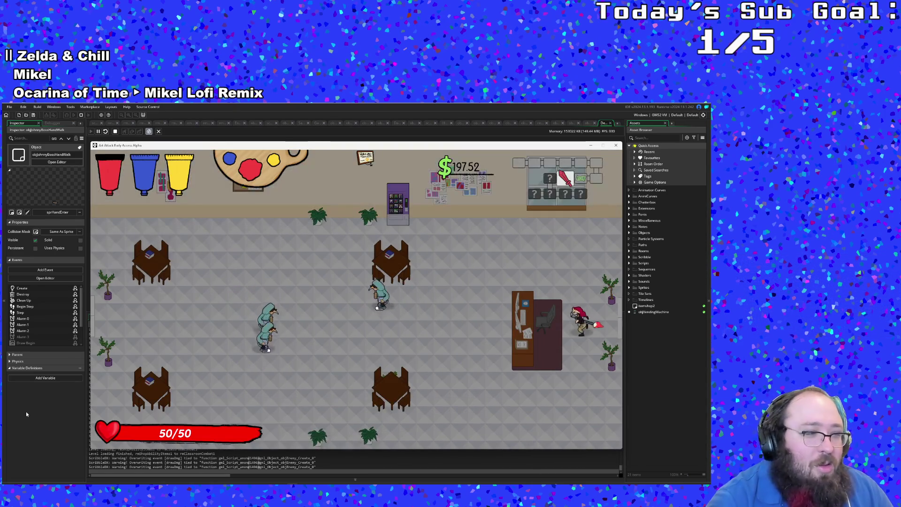
# Walk into the café enemies and attack them until all three are defeated
pyautogui.press('Left')
pyautogui.press('Down')
pyautogui.press('space')
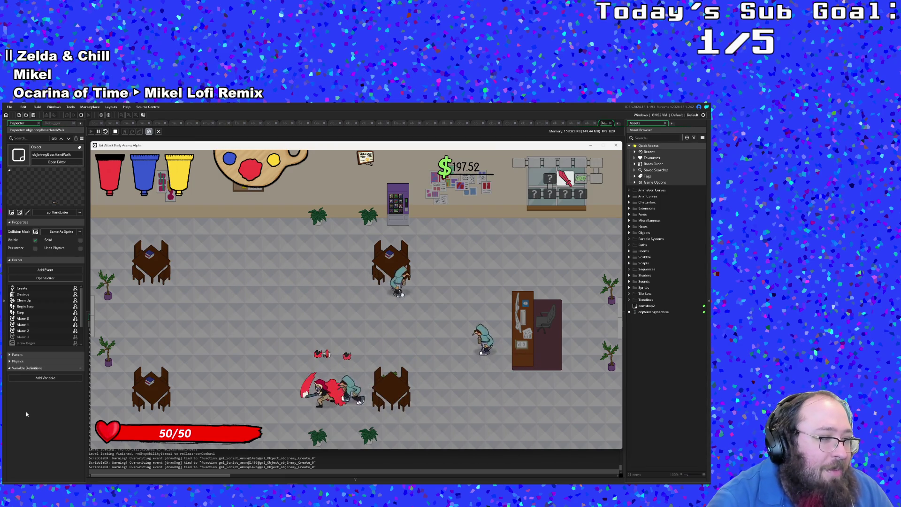
pyautogui.press('Left')
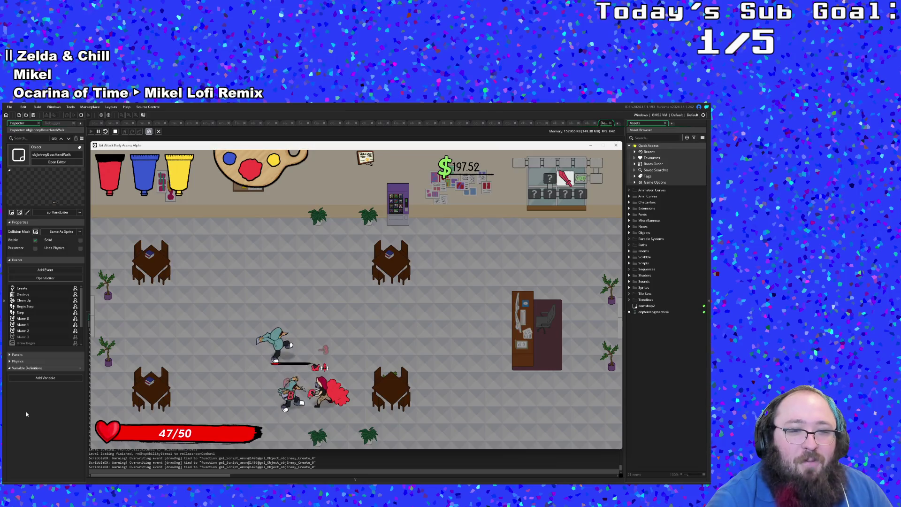
pyautogui.press('space')
pyautogui.press('Left')
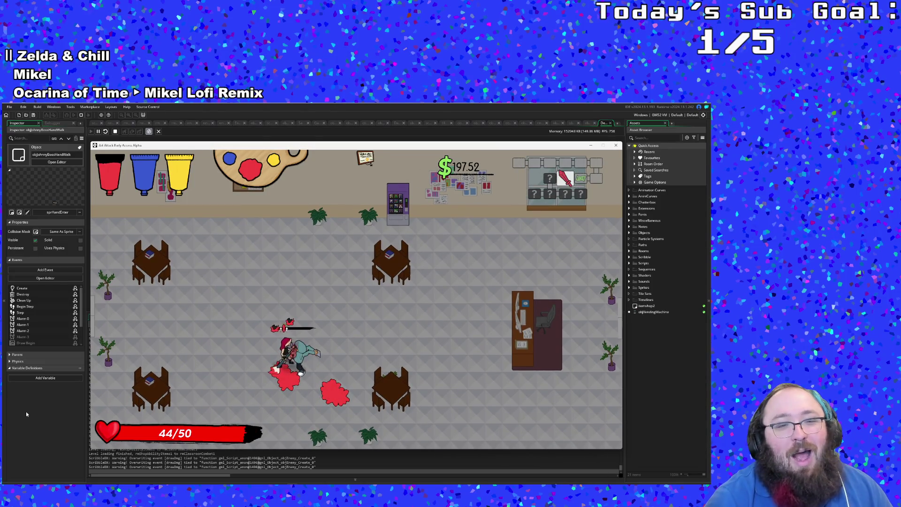
# Dash up and left across the cleared café and leave through the left exit
pyautogui.press('Up')
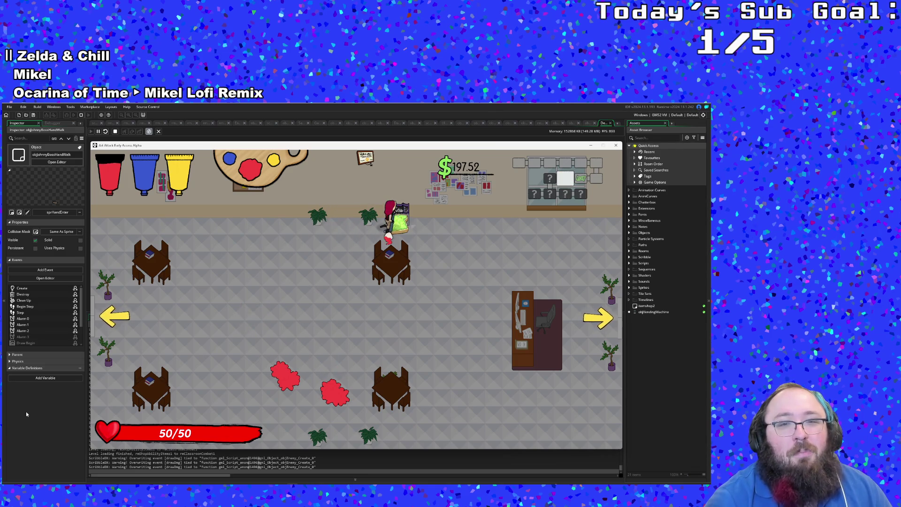
pyautogui.press('Left')
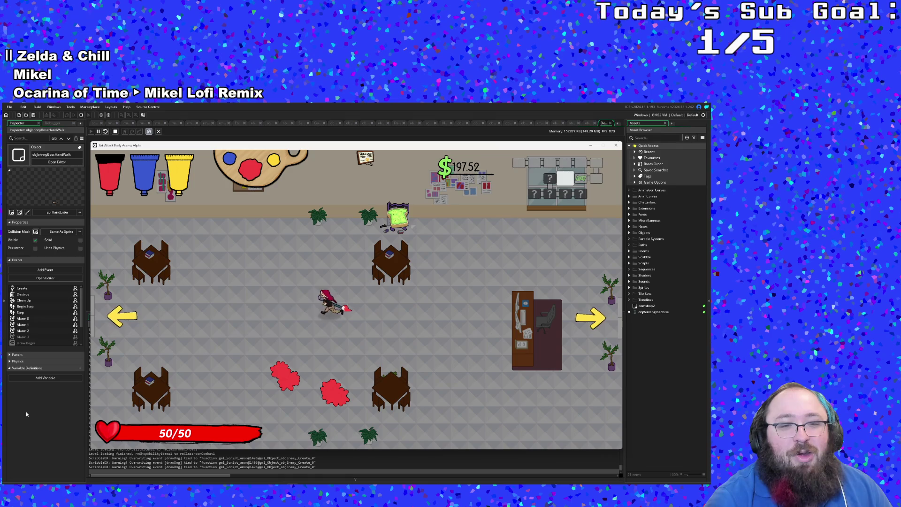
pyautogui.press('Left')
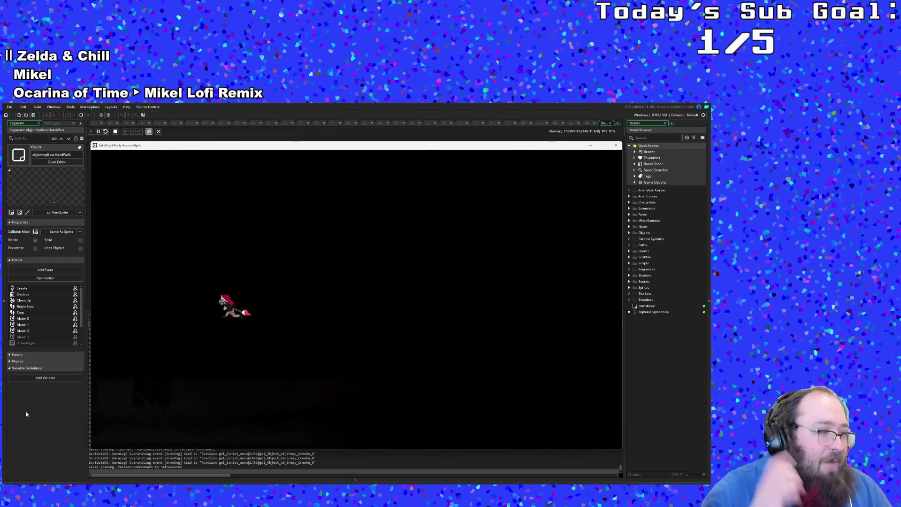
# Walk left to the paint pickup in the wooden-floored room and dismiss the paint tips
pyautogui.press('Left')
pyautogui.press('e')
pyautogui.press('Left')
pyautogui.press('Left')
pyautogui.press('Up')
pyautogui.press('Down')
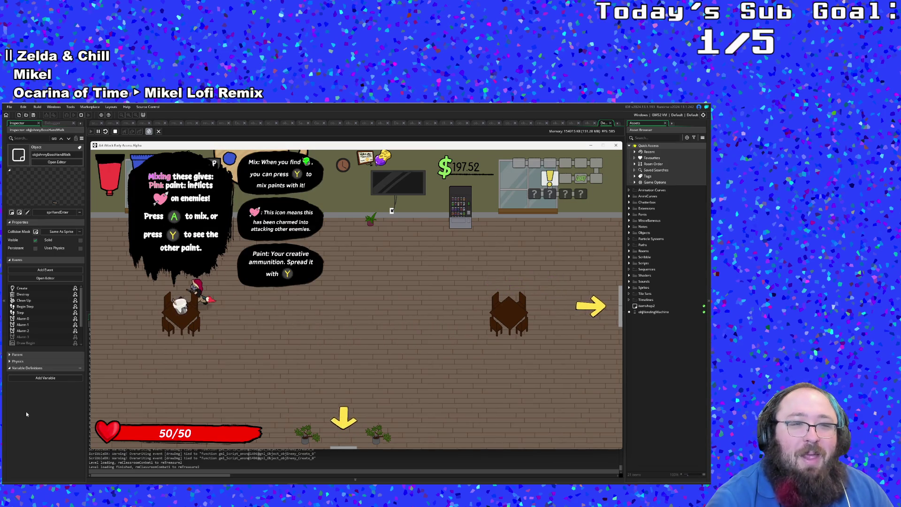
pyautogui.press('a')
# Run to the money pickup near the top wall, raising money to $347.57 and health to 55/55
pyautogui.press('Right')
pyautogui.press('Right')
pyautogui.press('Right')
pyautogui.press('Up')
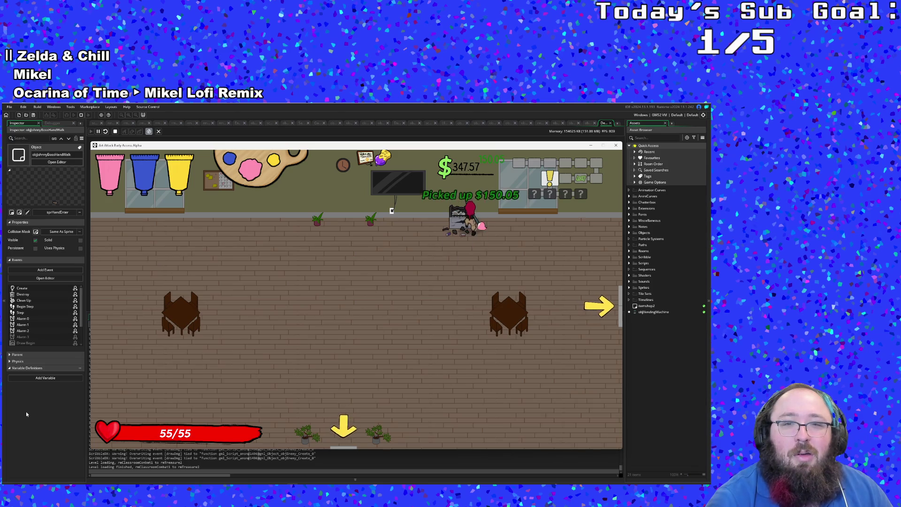
pyautogui.press('Down')
pyautogui.press('Right')
pyautogui.press('Right')
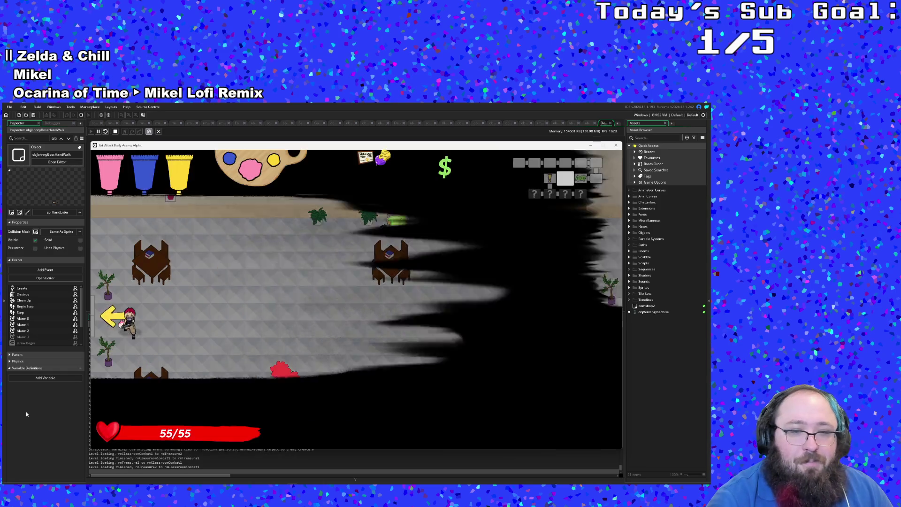
# Dash through the right exit back to the shop and start Vicky's conversation about raised prices
pyautogui.press('Right')
pyautogui.press('Up')
pyautogui.press('Right')
pyautogui.press('Right')
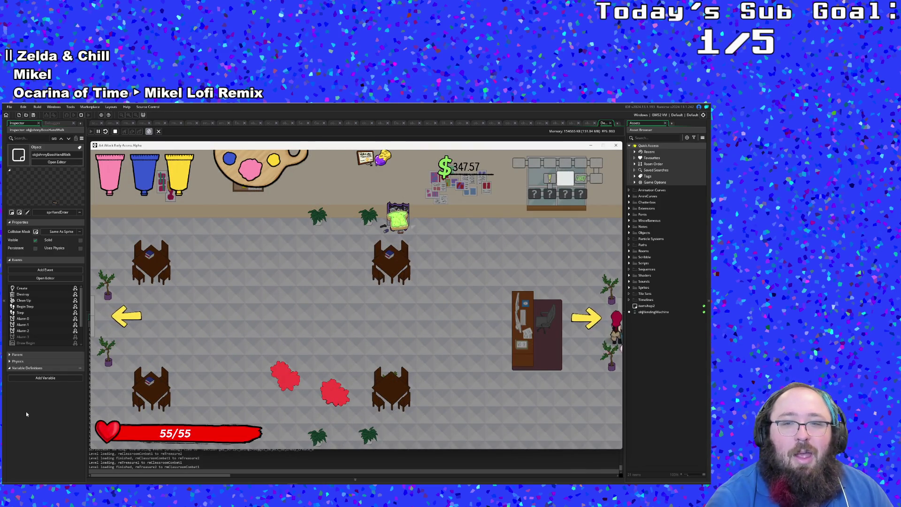
pyautogui.press('Right')
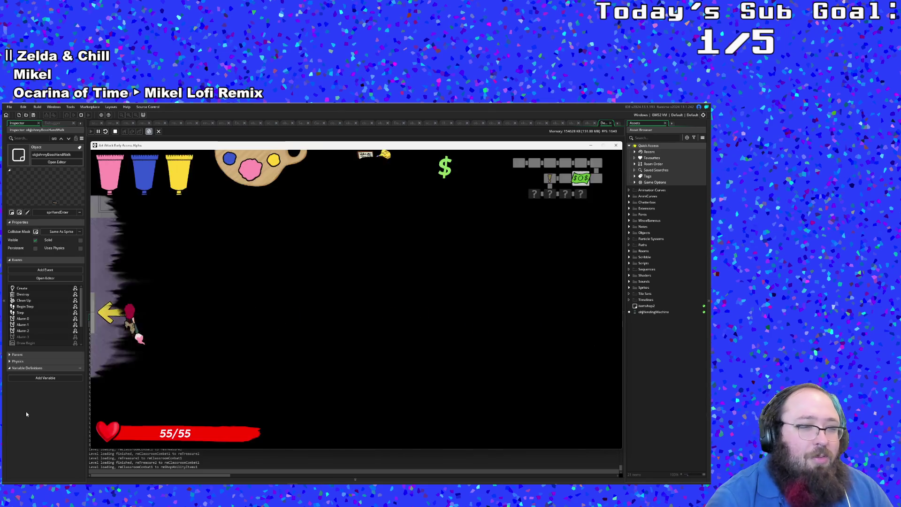
pyautogui.press('space')
pyautogui.press('space')
pyautogui.press('space')
pyautogui.press('space')
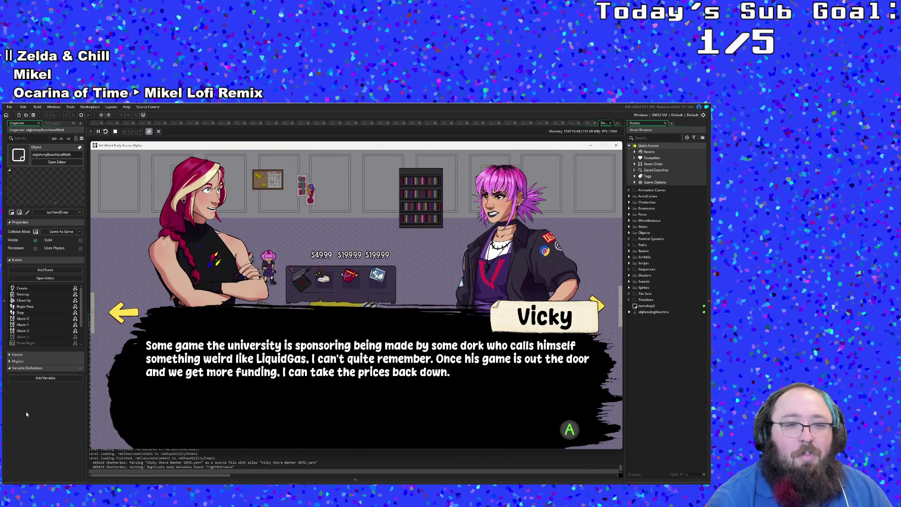
# Finish Vicky's dialogue, walk across the shop floor and check the paint upgrade at the counter
pyautogui.press('space')
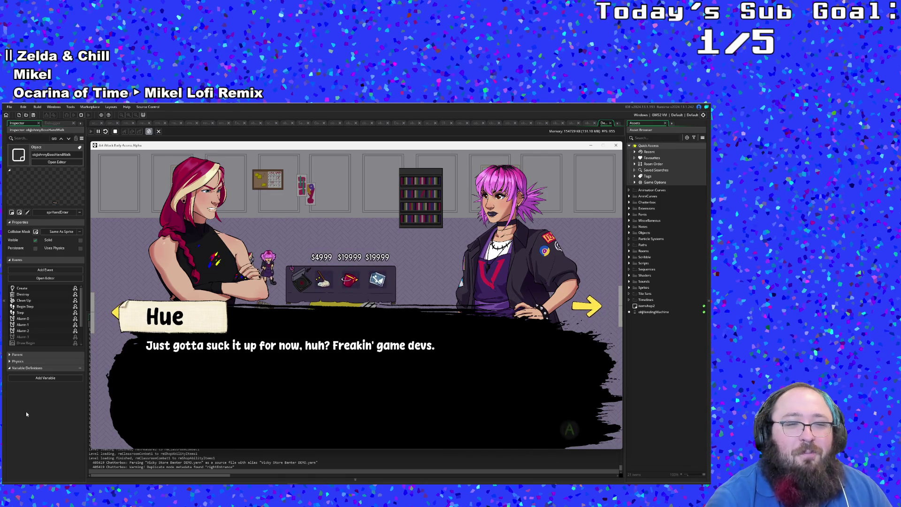
pyautogui.press('space')
pyautogui.press('space')
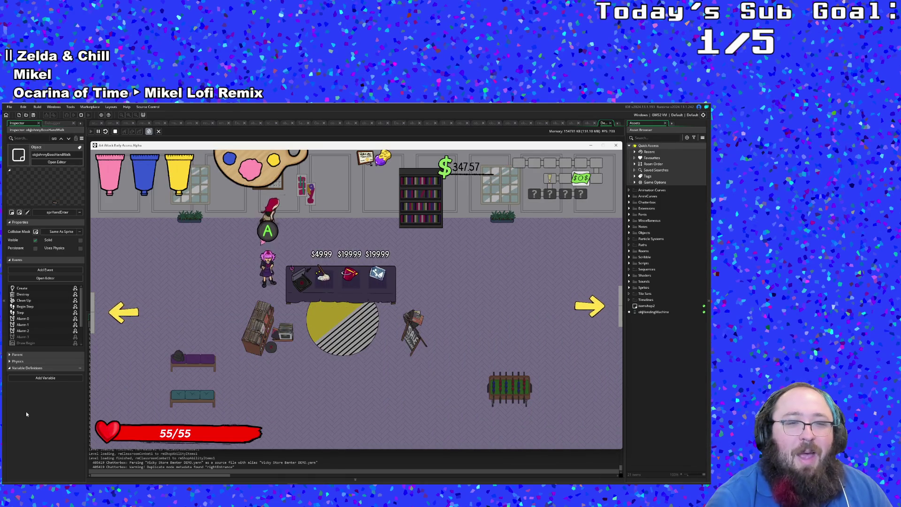
pyautogui.press('Right')
pyautogui.press('Down')
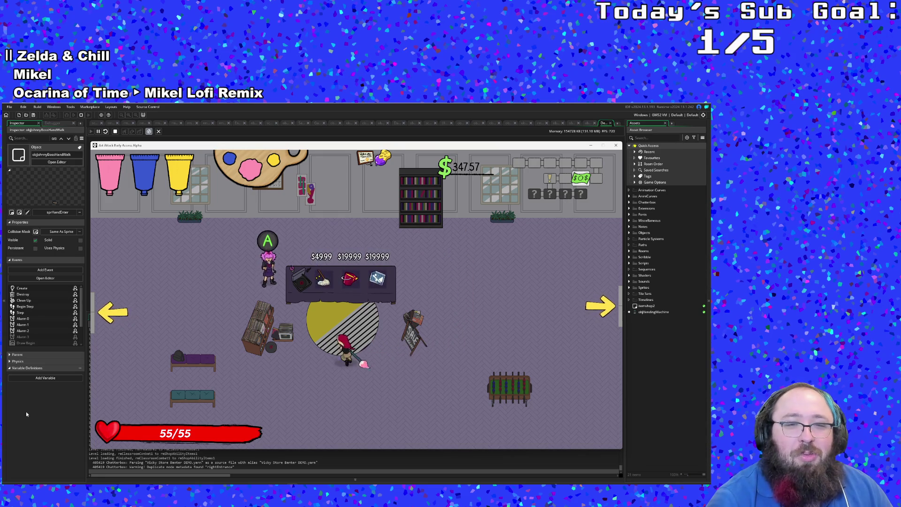
pyautogui.press('Up')
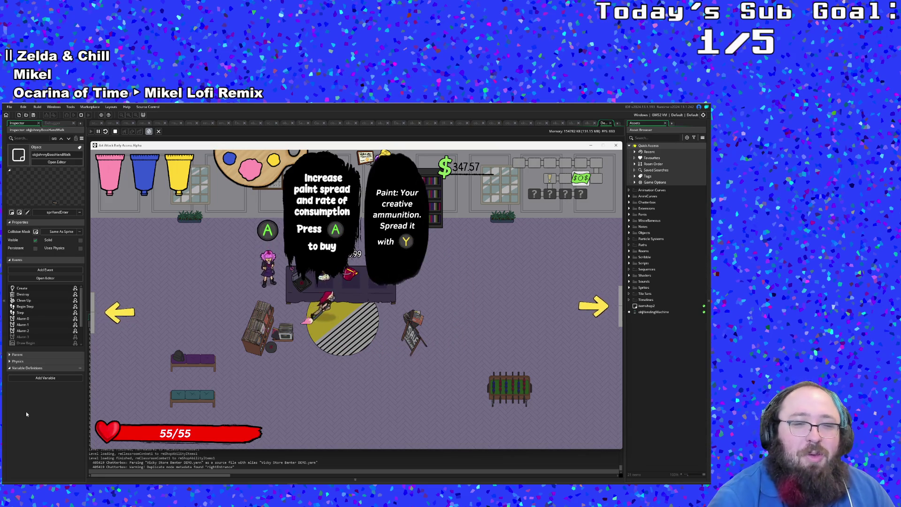
pyautogui.press('Down')
# Buy the paint bucket upgrade and the Mop, dropping money to $97.59, then leave through the left exit
pyautogui.press('Up')
pyautogui.press('Return')
pyautogui.press('Up')
pyautogui.press('Return')
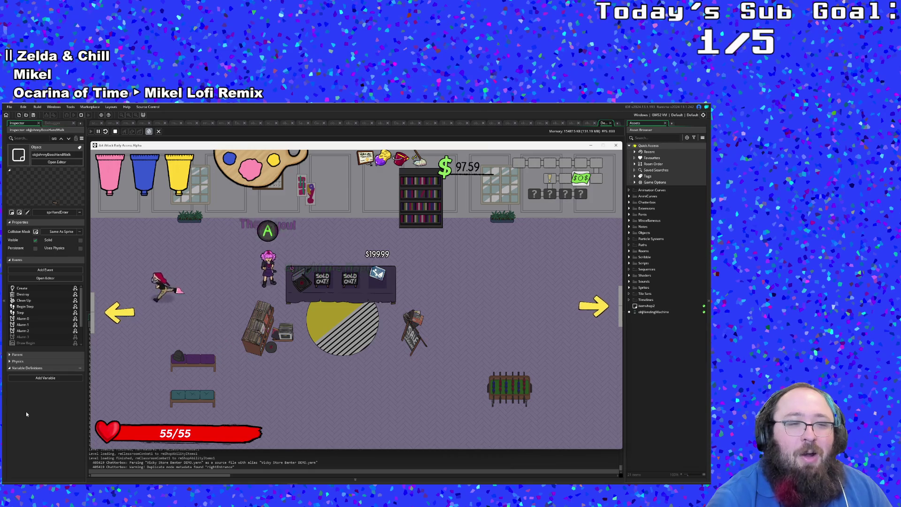
pyautogui.press('Left')
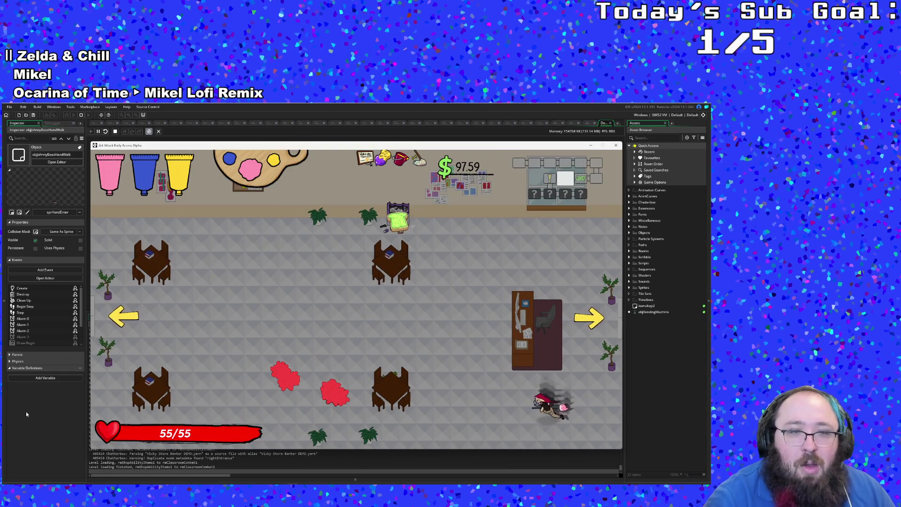
# Dash across the cleared café out the left exit, then take the brick room's bottom exit
pyautogui.hotkey('Up', 'Left')
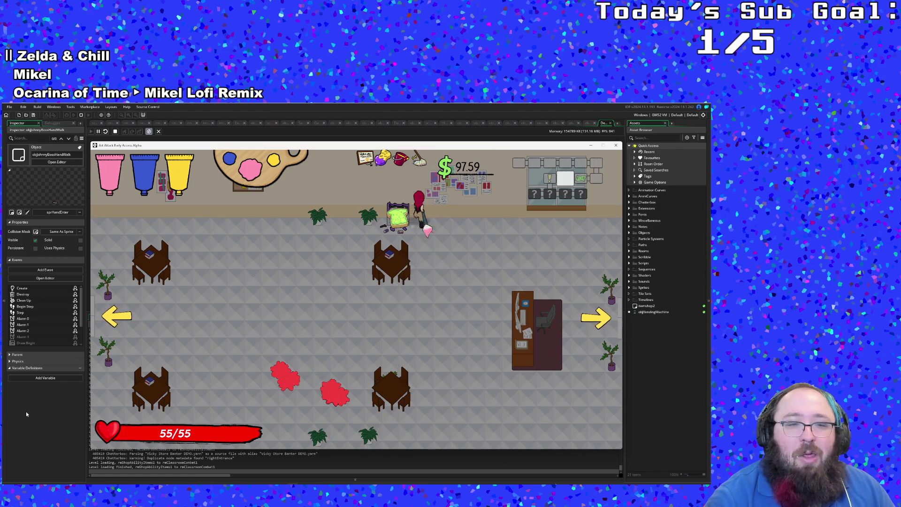
pyautogui.hotkey('Down', 'Left')
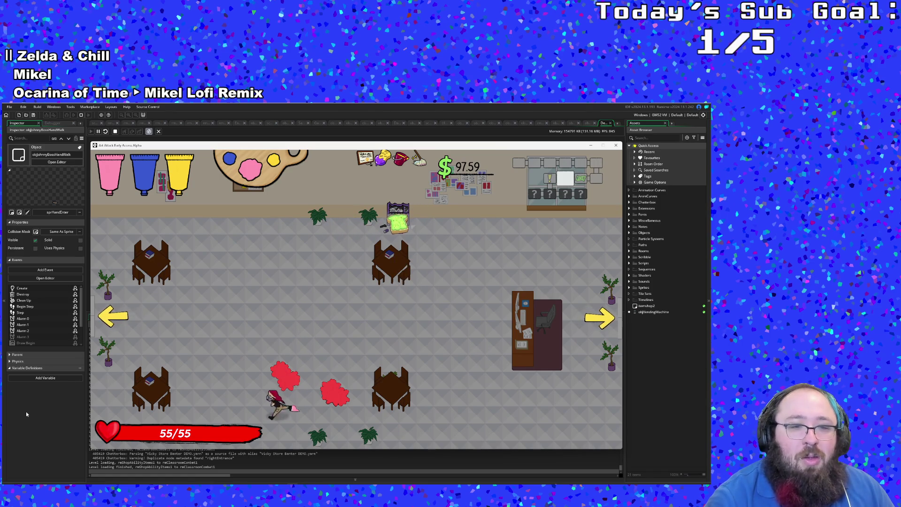
pyautogui.press('Left')
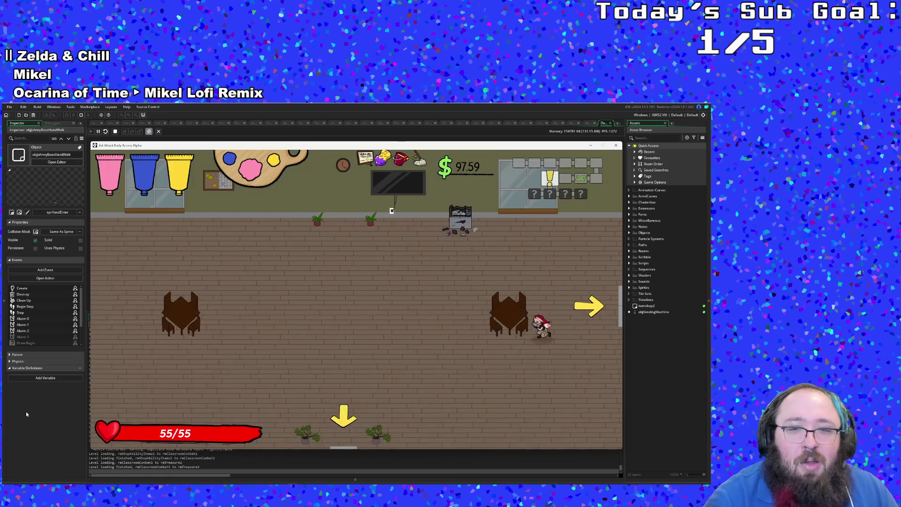
pyautogui.press('Down')
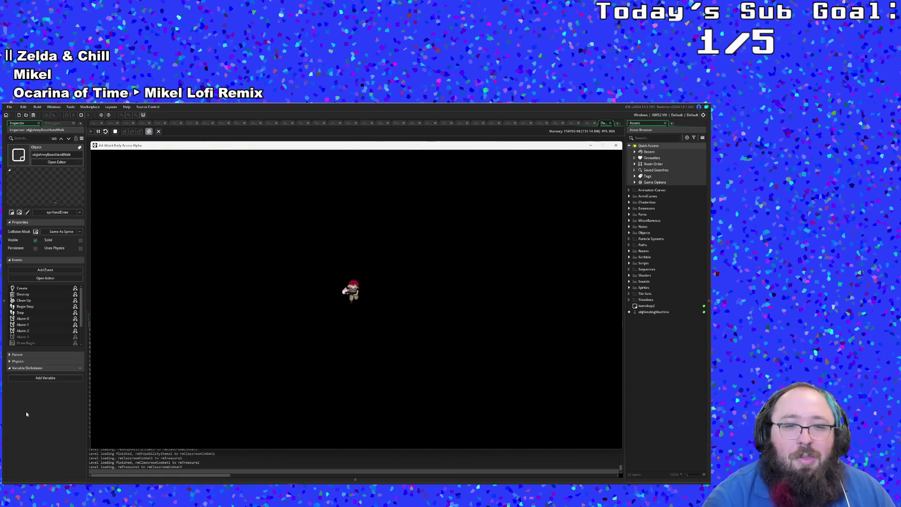
# Attack the first classroom enemy and weave among the desks toward the others
pyautogui.press('Down')
pyautogui.press('Right')
pyautogui.press('Right')
pyautogui.press('Up')
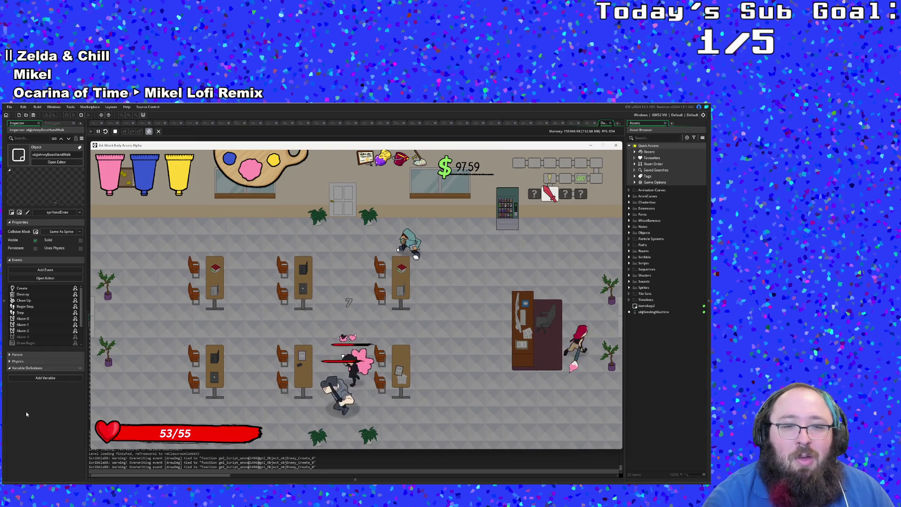
pyautogui.press('Left')
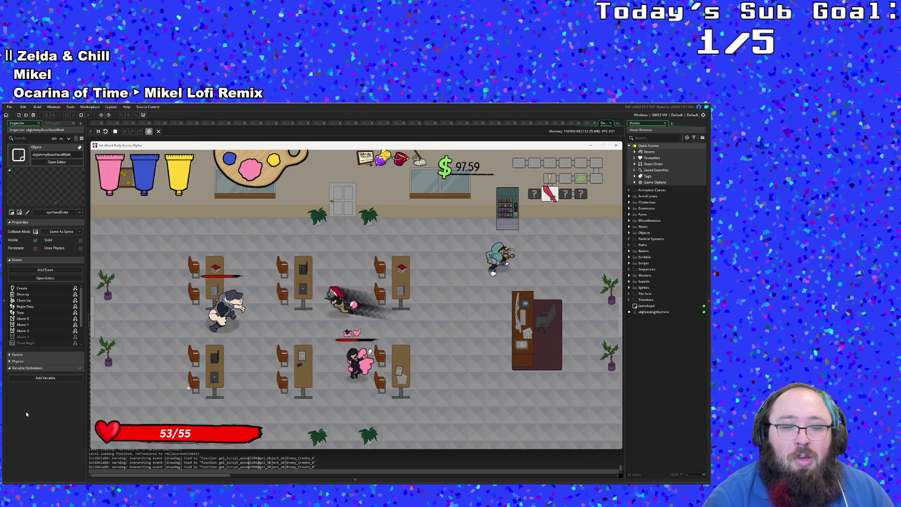
pyautogui.press('Down')
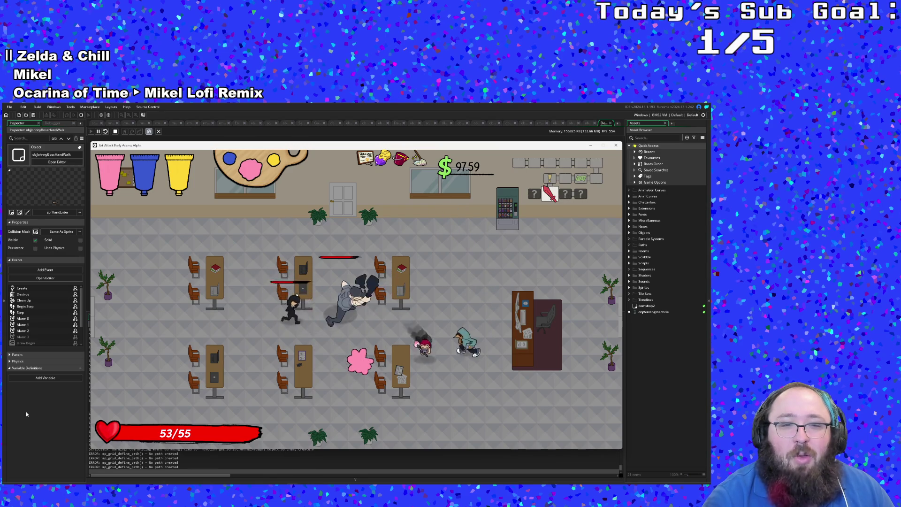
pyautogui.press('Left')
pyautogui.press('Up')
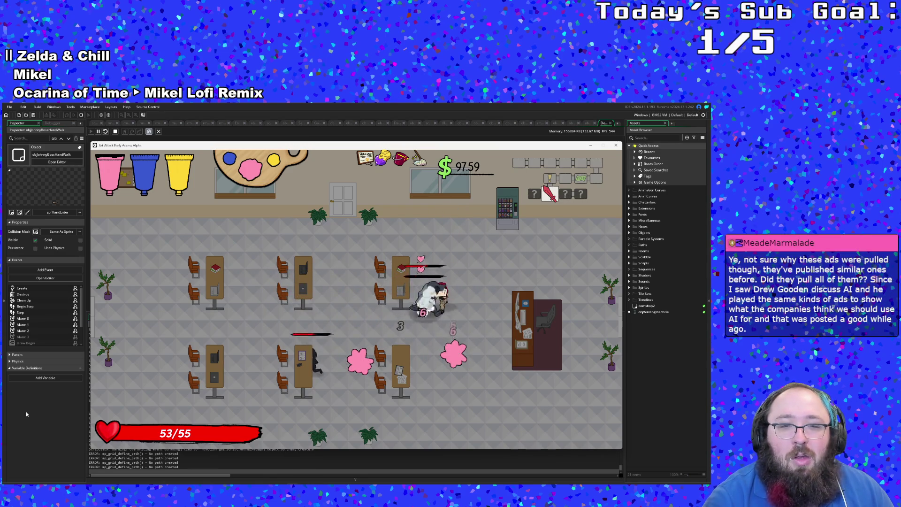
# Fight the remaining enemies at the lower right until all fall, collecting $208.35 for $305.94 total
pyautogui.press('Down')
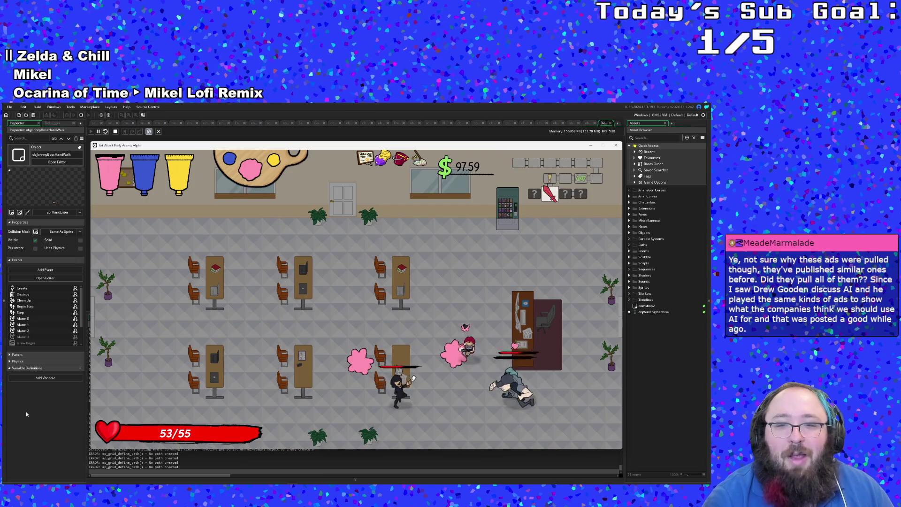
pyautogui.press('Down')
pyautogui.press('Down')
pyautogui.press('Right')
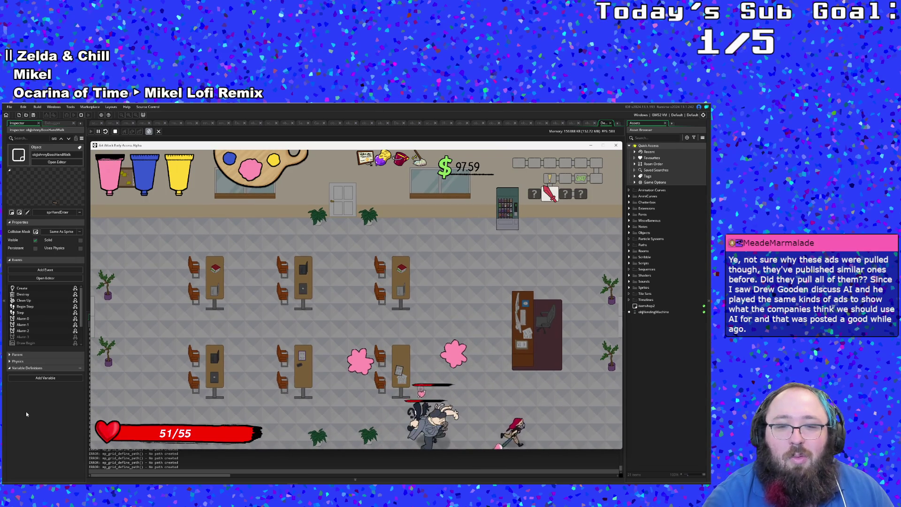
pyautogui.press('space')
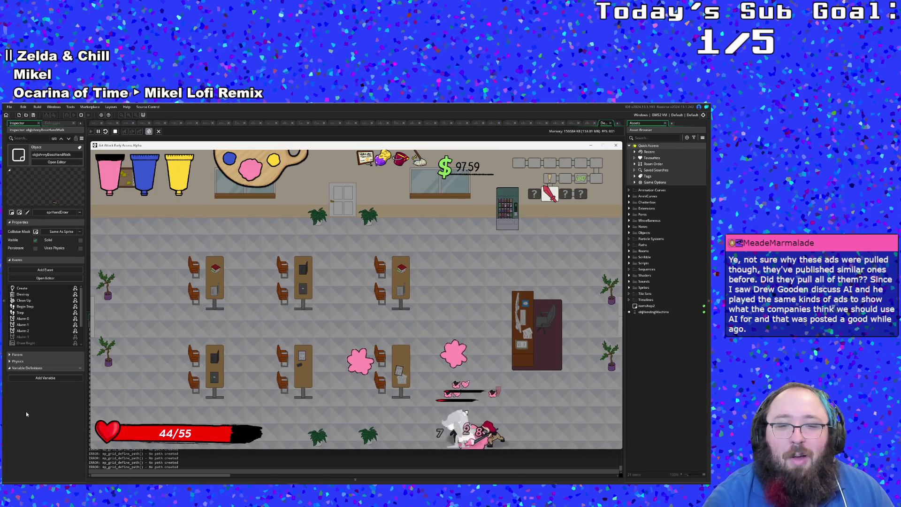
pyautogui.press('space')
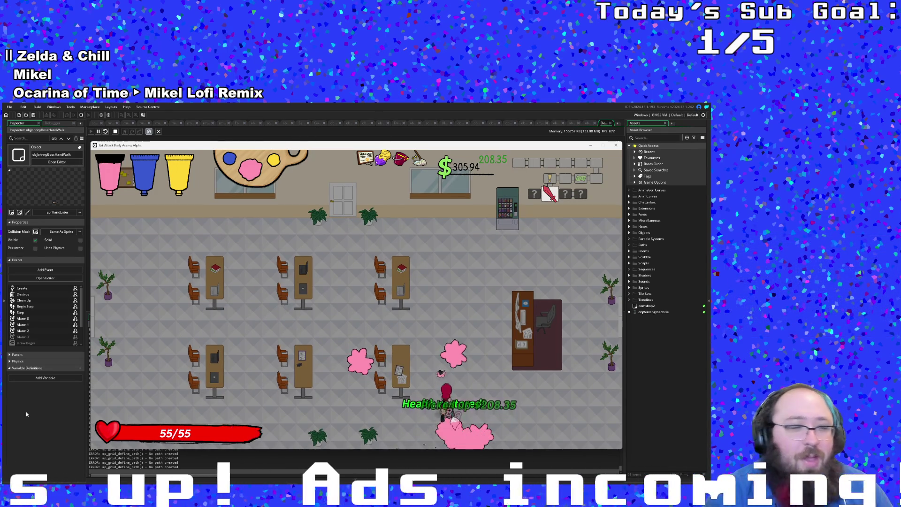
pyautogui.press('Up')
pyautogui.press('Left')
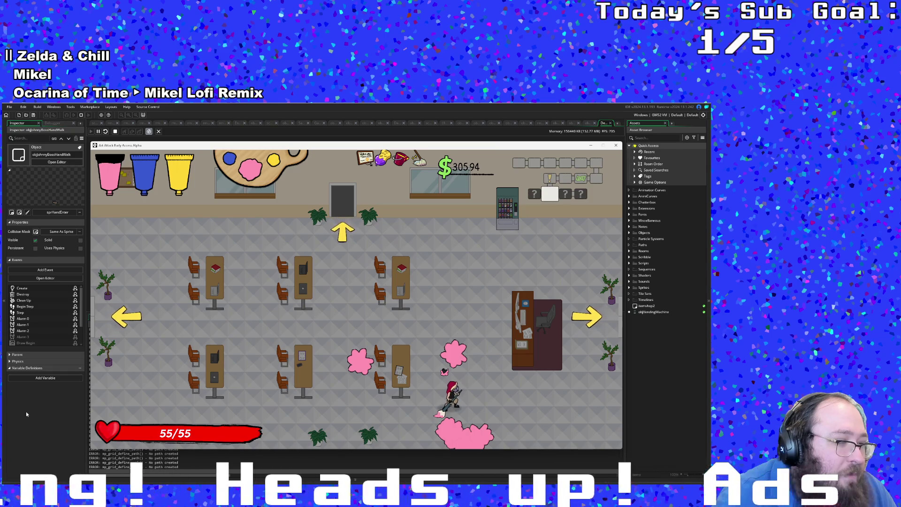
# Break the vending machine for money, raising the total to $400.69, and head out the left exit
pyautogui.press('Up')
pyautogui.press('Up')
pyautogui.press('Up')
pyautogui.press('Up')
pyautogui.press('Right')
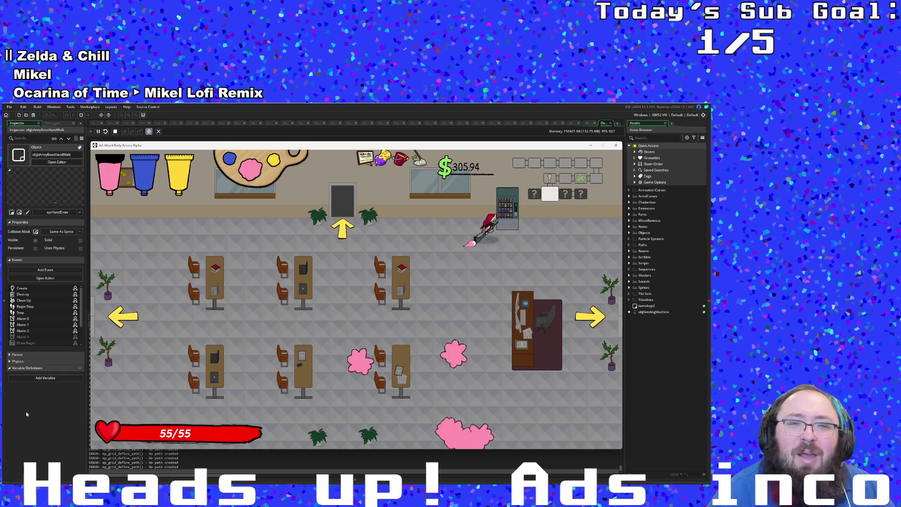
pyautogui.press('space')
pyautogui.press('space')
pyautogui.press('Down')
pyautogui.press('Left')
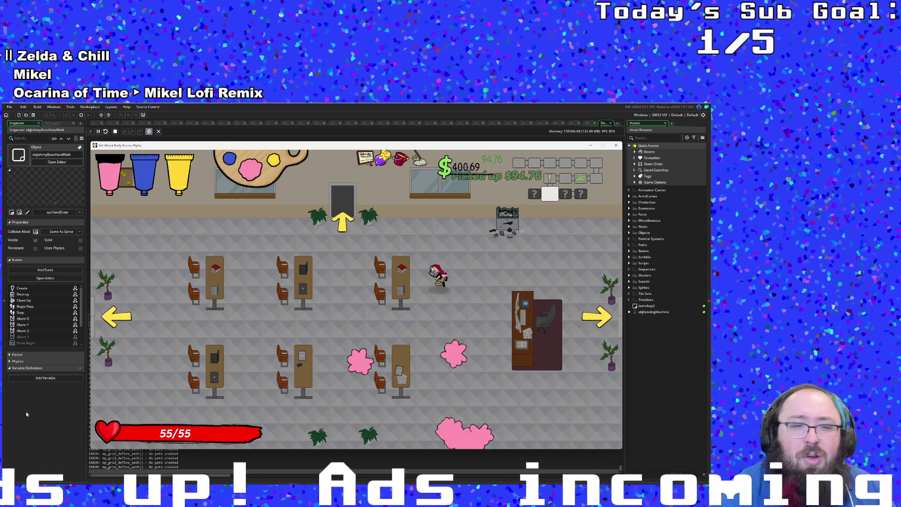
pyautogui.press('Down')
pyautogui.press('Left')
pyautogui.press('Down')
pyautogui.press('Left')
pyautogui.press('Left')
pyautogui.press('Left')
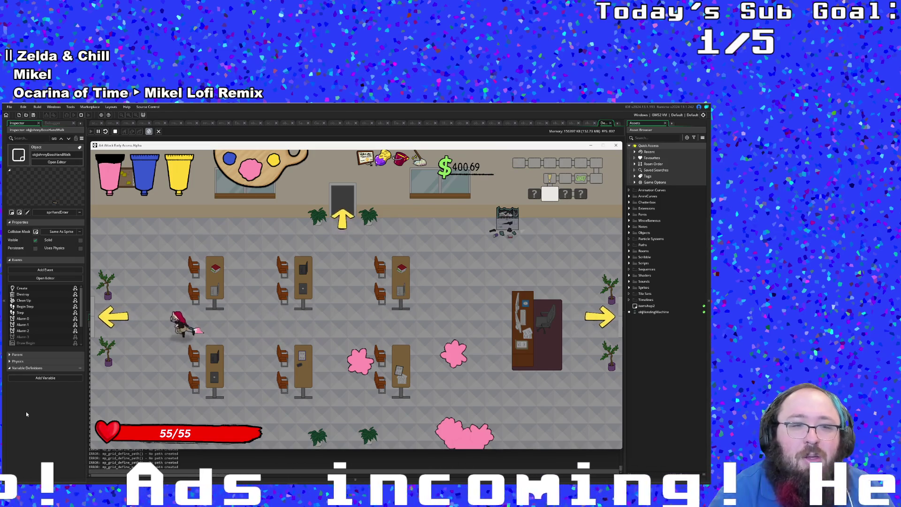
pyautogui.press('Left')
pyautogui.press('Left')
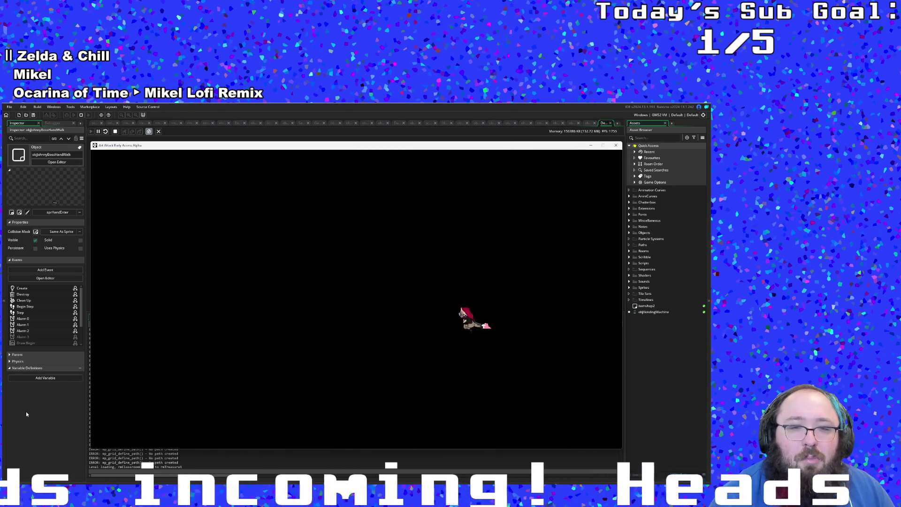
# Walk up-left to the item shelf in the new room and try to pick up the shelf item
pyautogui.press('Left')
pyautogui.press('Left')
pyautogui.press('Left')
pyautogui.press('Left')
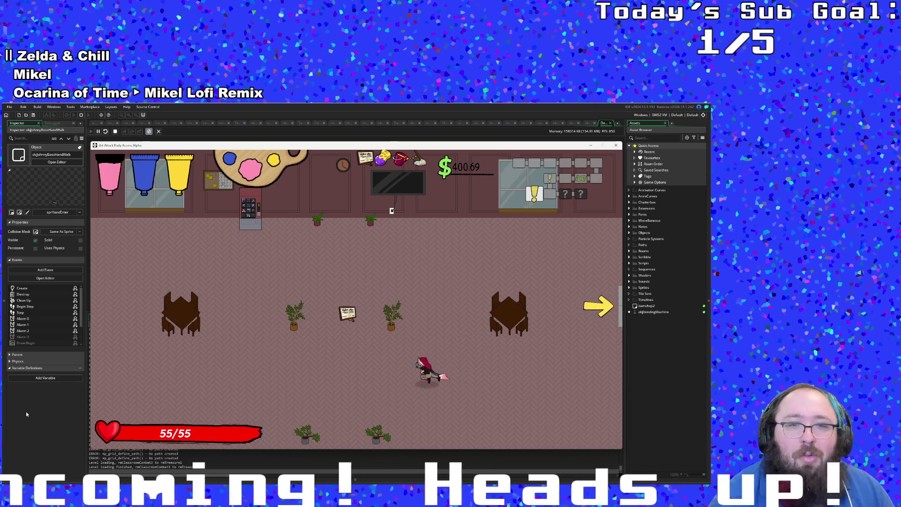
pyautogui.press('Up')
pyautogui.press('Left')
pyautogui.press('Up')
pyautogui.press('Left')
pyautogui.press('Up')
pyautogui.press('Left')
pyautogui.press('Up')
pyautogui.press('Left')
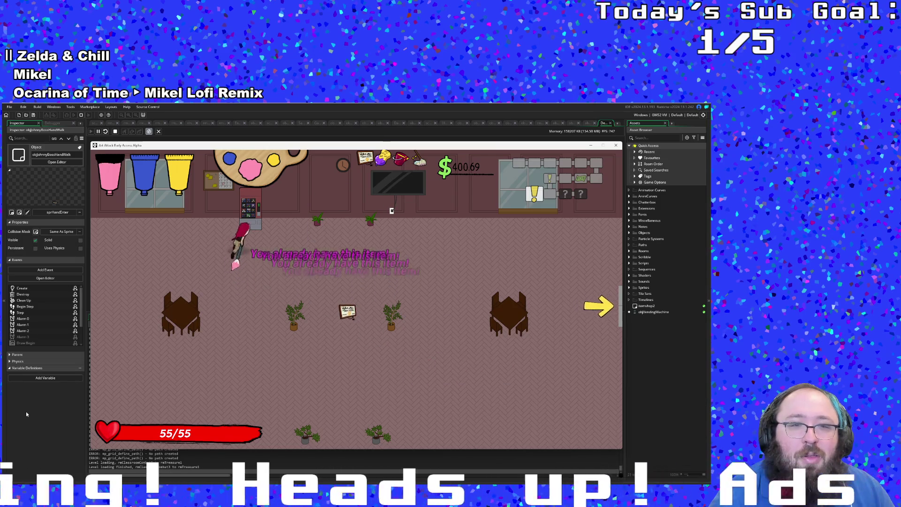
# Walk back past the right table and leave the room through the right exit
pyautogui.press('Up')
pyautogui.press('Down')
pyautogui.press('Right')
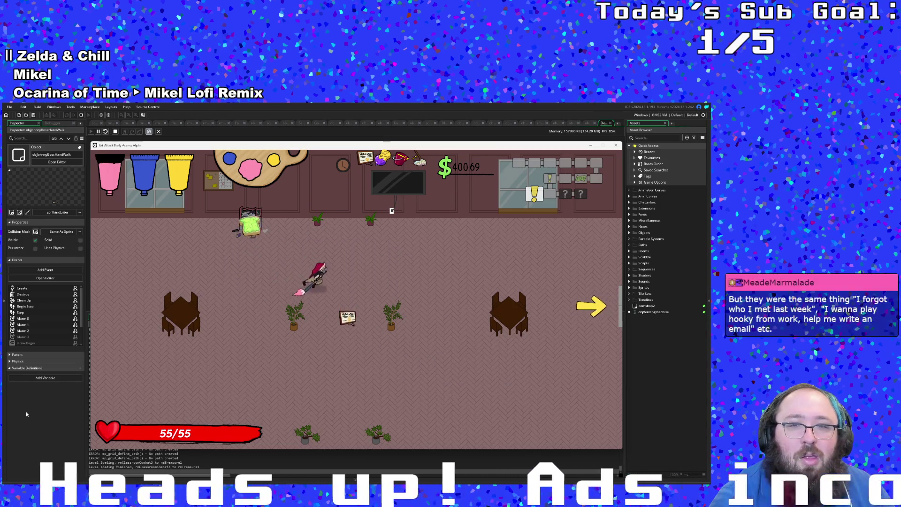
pyautogui.press('Right')
pyautogui.press('Up')
pyautogui.press('Right')
pyautogui.press('Up')
pyautogui.press('Right')
pyautogui.press('Down')
pyautogui.press('Down')
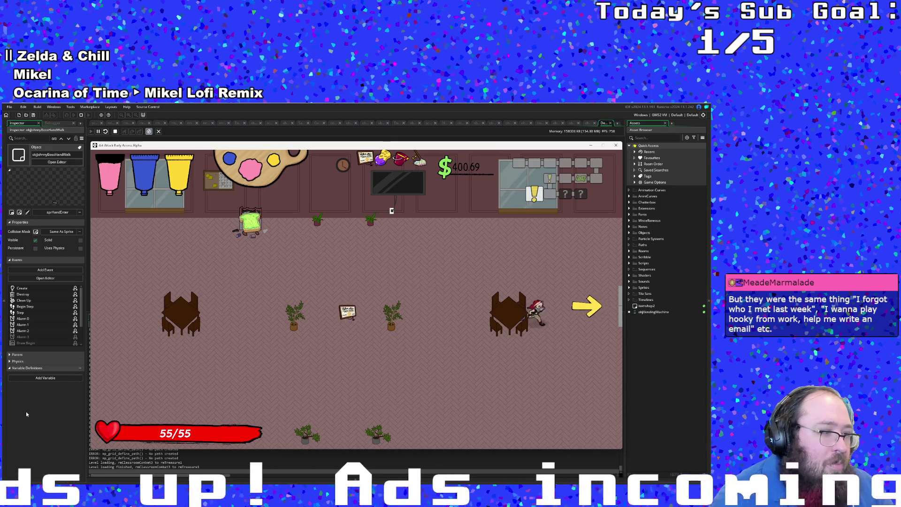
pyautogui.press('Right')
pyautogui.press('Right')
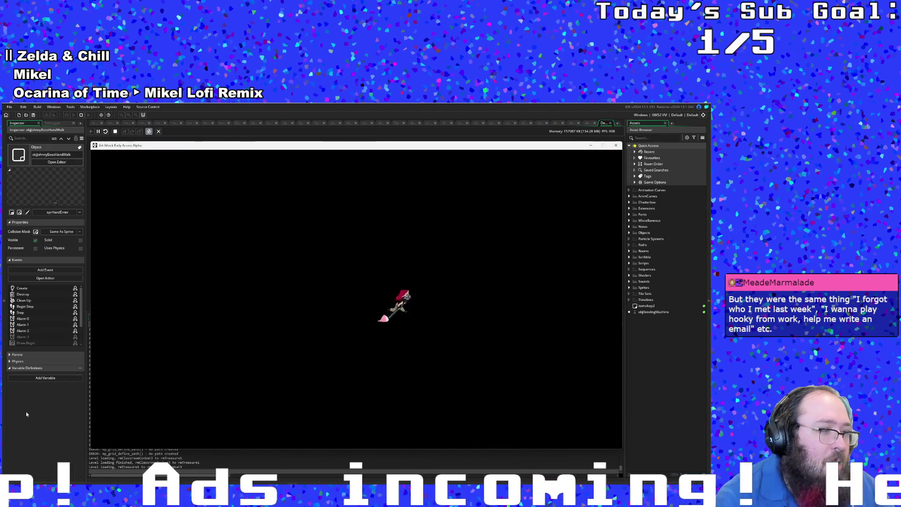
pyautogui.press('Left')
pyautogui.press('Left')
# Cross the classroom to its right exit and walk through the dark room into the shop
pyautogui.press('Right')
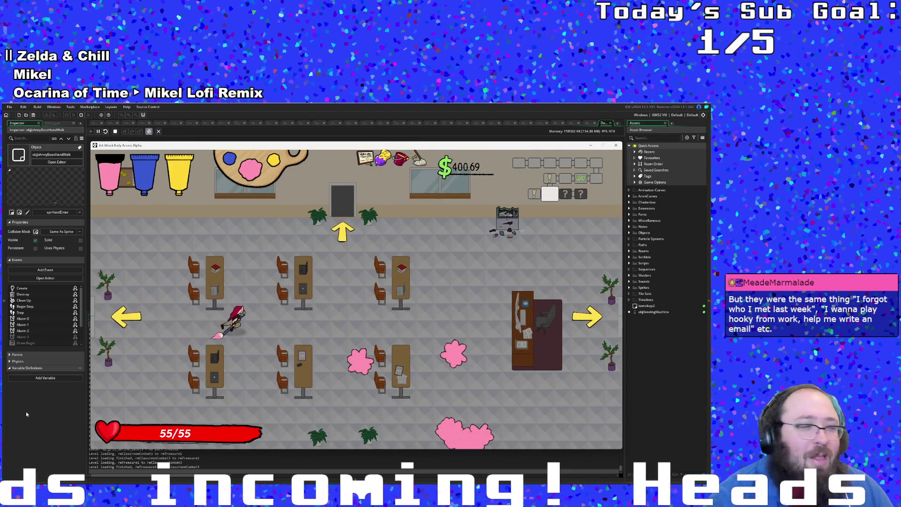
pyautogui.press('Right')
pyautogui.press('Right')
pyautogui.press('Right')
pyautogui.press('Right')
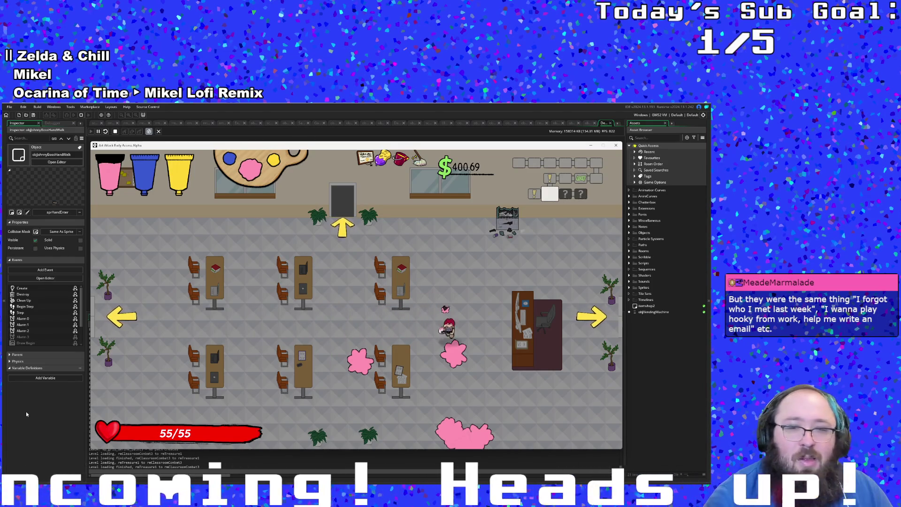
pyautogui.press('Down')
pyautogui.press('Right')
pyautogui.press('Up')
pyautogui.press('Up')
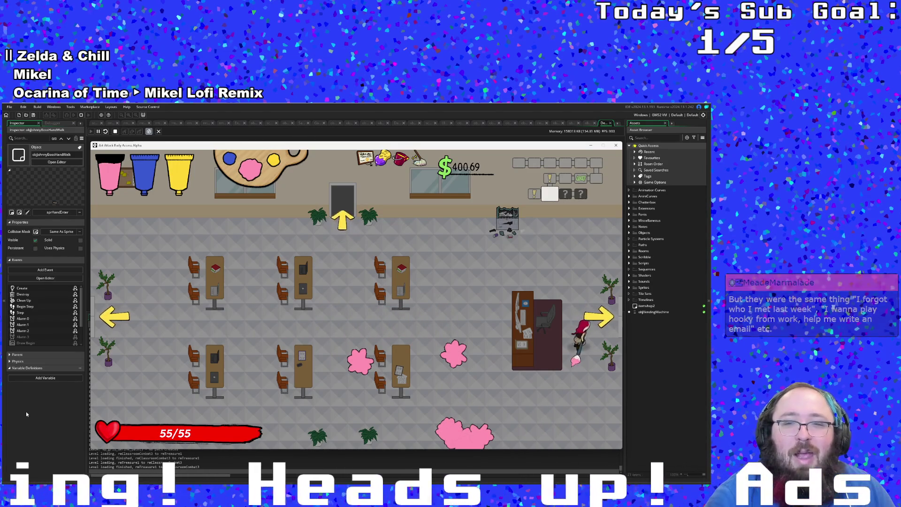
pyautogui.press('Right')
pyautogui.press('Right')
pyautogui.press('Left')
pyautogui.press('Left')
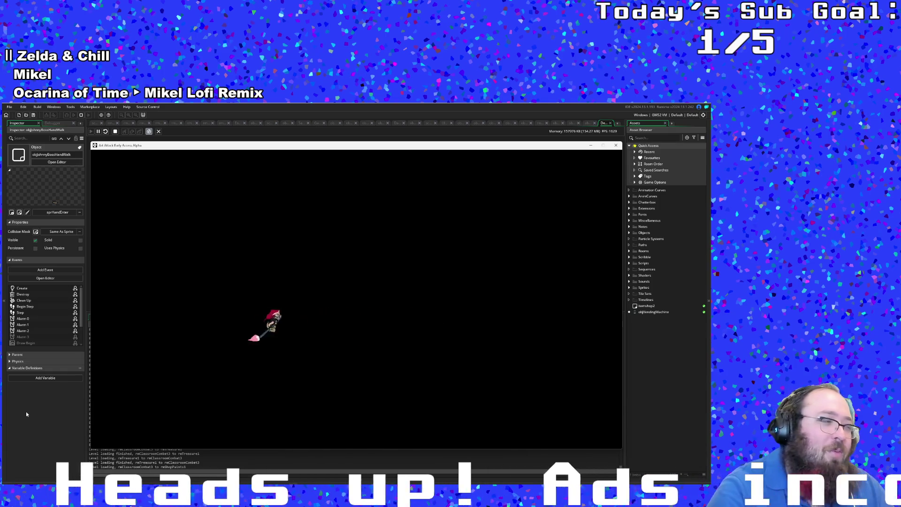
pyautogui.press('Left')
pyautogui.press('Left')
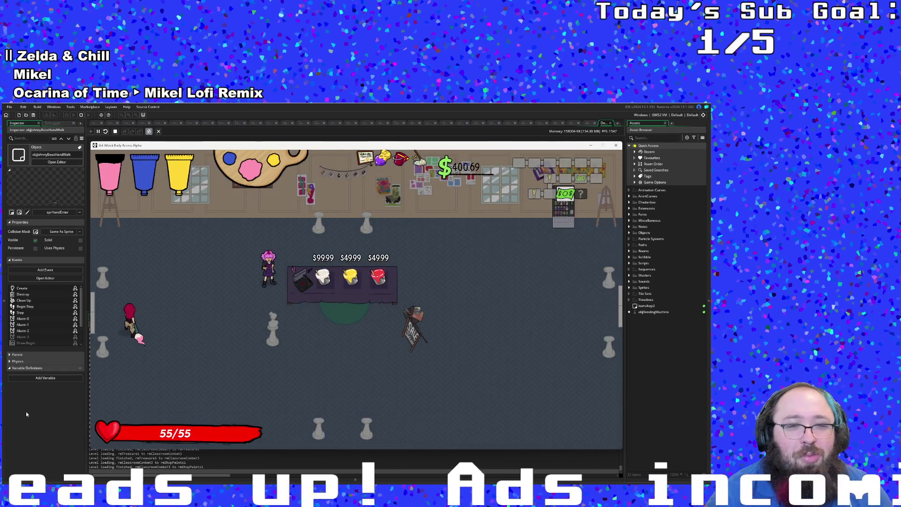
# Cross the shop, interact with the shelf, and read the paint table's info
pyautogui.press('Right')
pyautogui.press('Down')
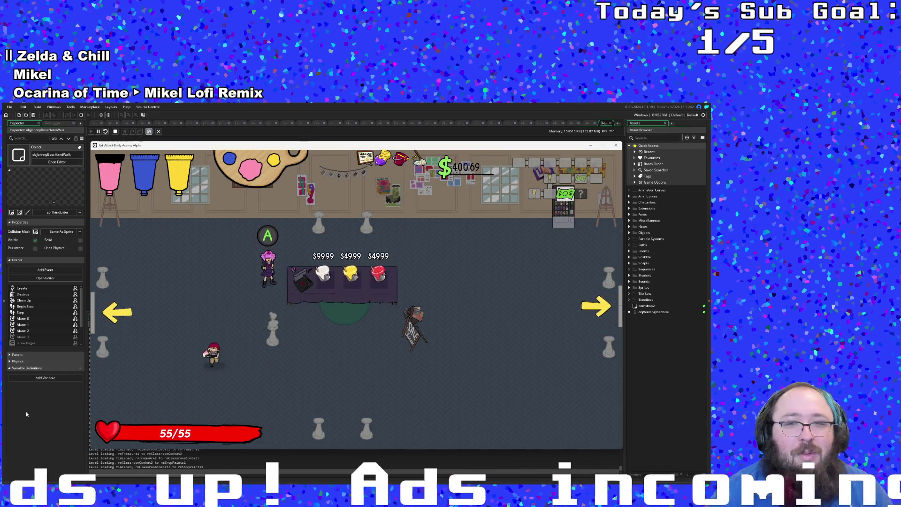
pyautogui.press('Right')
pyautogui.press('Right')
pyautogui.press('Right')
pyautogui.press('Right')
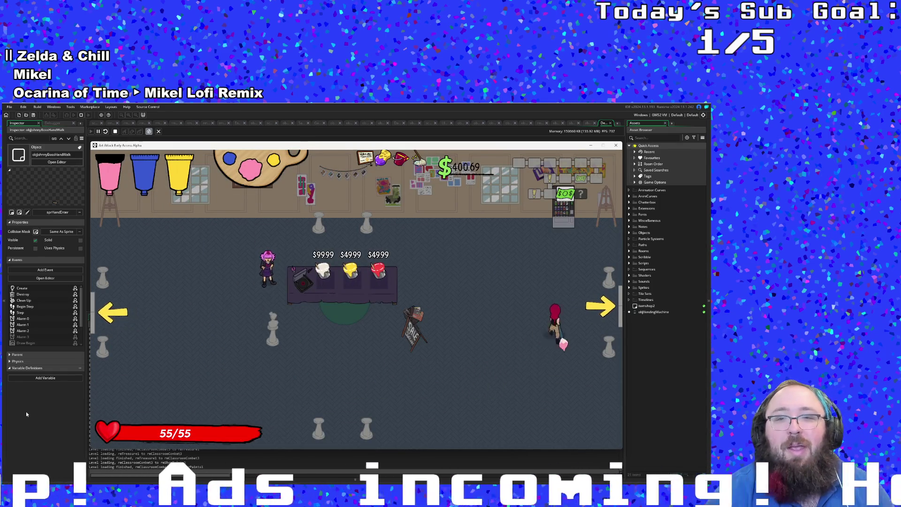
pyautogui.press('Up')
pyautogui.press('Up')
pyautogui.press('space')
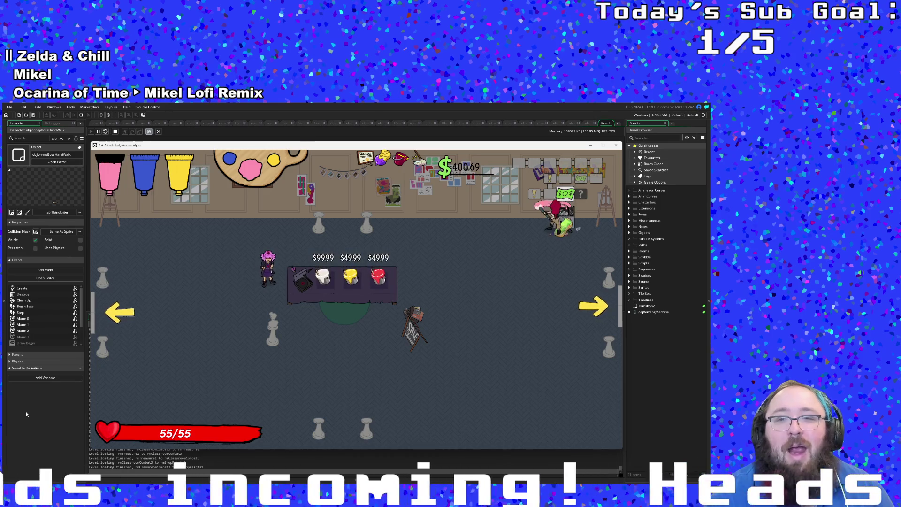
pyautogui.press('Down')
pyautogui.press('Left')
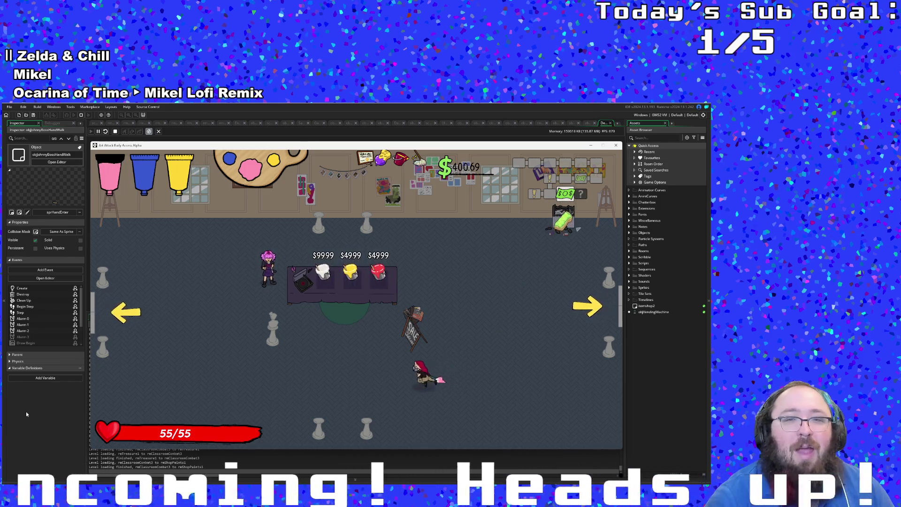
pyautogui.press('Up')
pyautogui.press('Up')
pyautogui.press('Up')
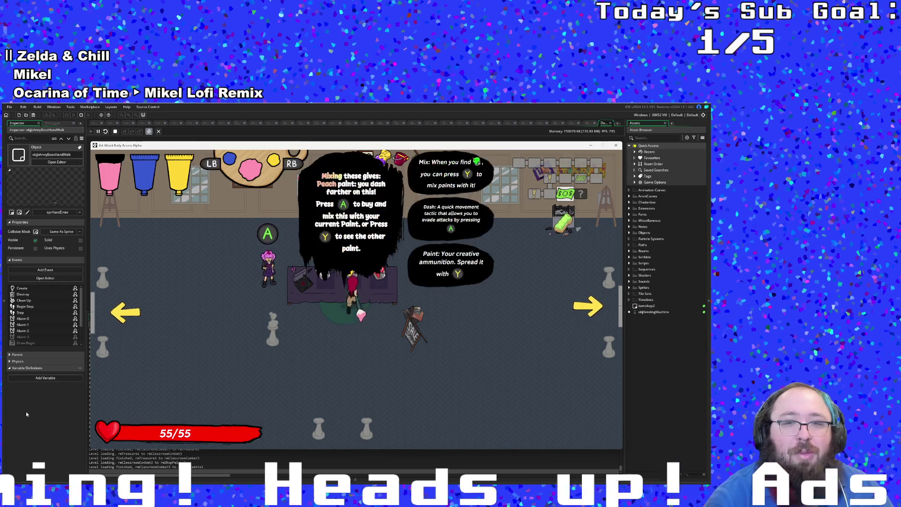
pyautogui.press('Down')
pyautogui.press('Down')
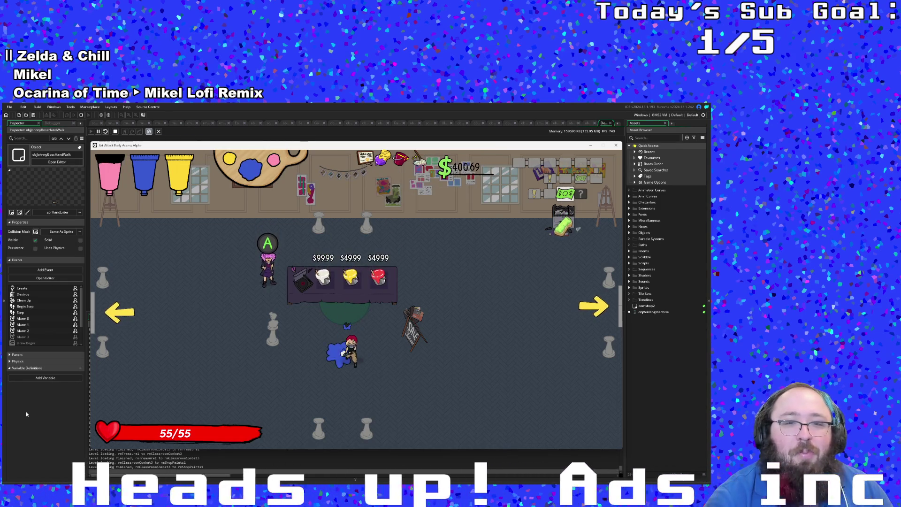
# Buy the purple paint mix for the middle tube, dropping money to $350.70, and head for the right exit
pyautogui.press('Up')
pyautogui.press('Right')
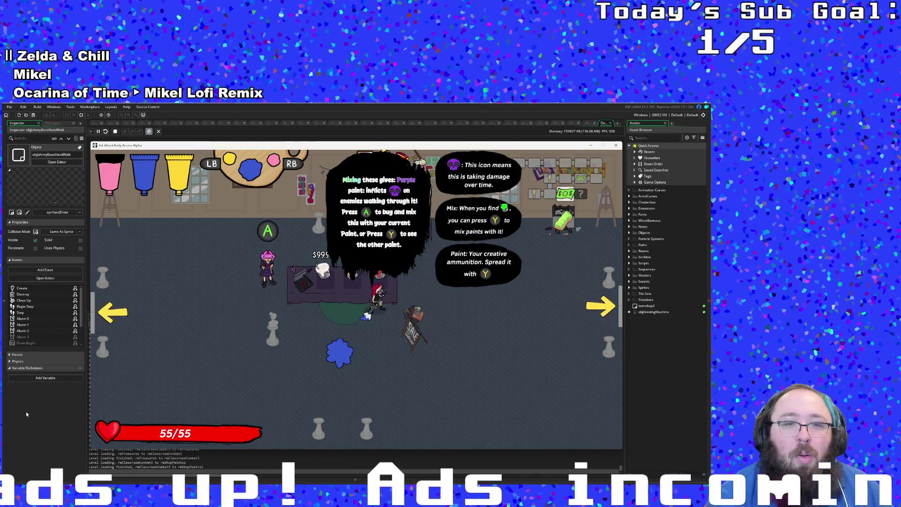
pyautogui.press('a')
pyautogui.press('Down')
pyautogui.press('Down')
pyautogui.press('Right')
pyautogui.press('Right')
pyautogui.press('Right')
pyautogui.press('Right')
pyautogui.press('Right')
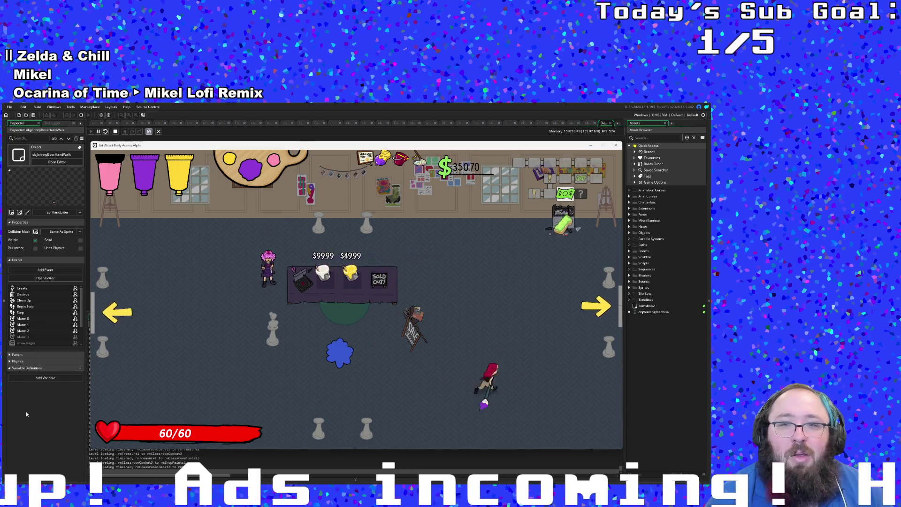
pyautogui.press('Up')
pyautogui.press('Right')
pyautogui.press('Right')
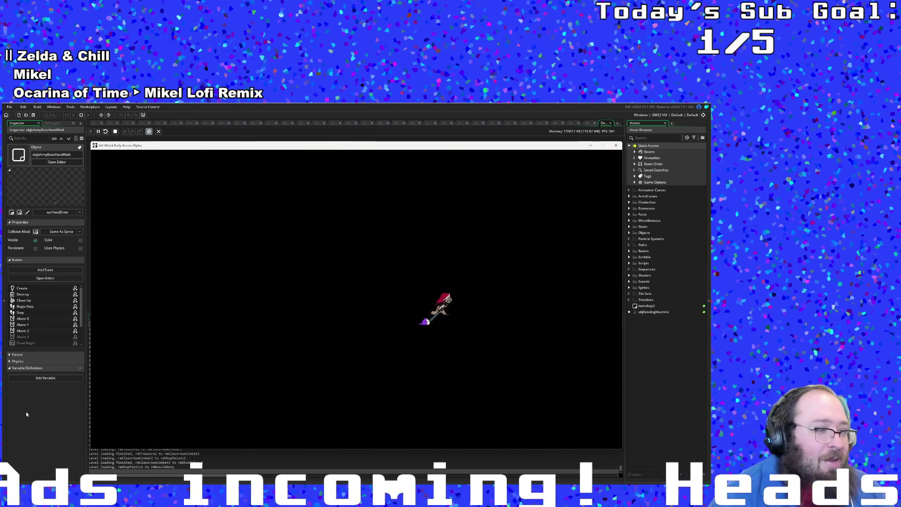
# Refill paint at the tubes in the new room and walk toward the top-right shelves beside Johnny
pyautogui.press('Left')
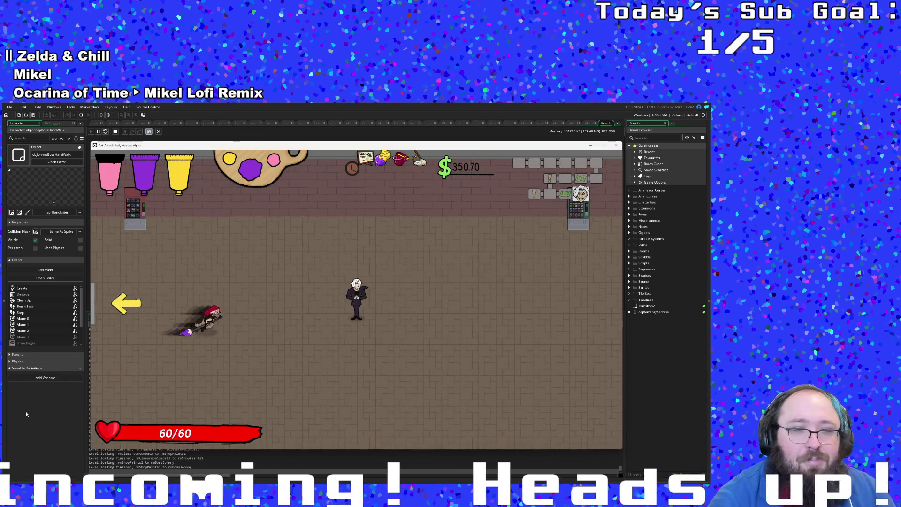
pyautogui.press('Up')
pyautogui.press('Up')
pyautogui.press('Left')
pyautogui.press('Up')
pyautogui.press('Up')
pyautogui.press('space')
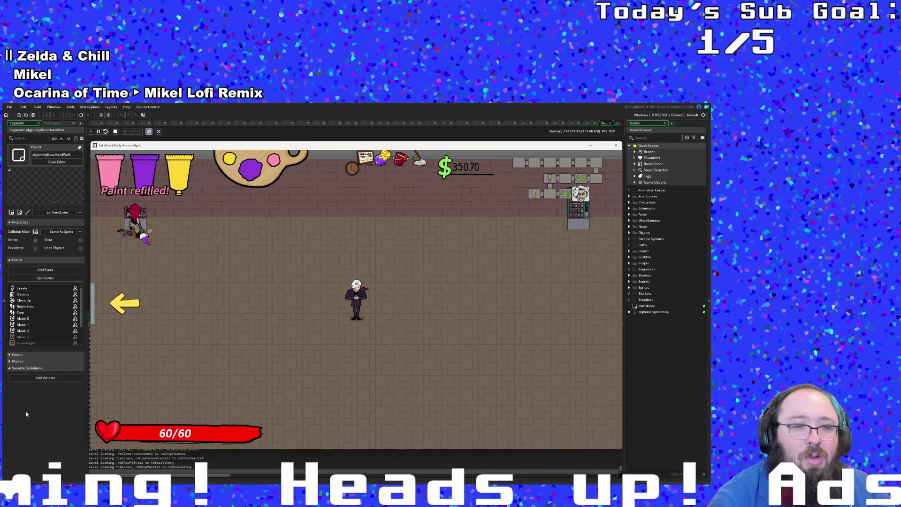
pyautogui.press('Down')
pyautogui.press('Right')
pyautogui.press('Right')
pyautogui.press('Down')
pyautogui.press('Up')
pyautogui.press('Right')
pyautogui.press('Right')
pyautogui.press('Right')
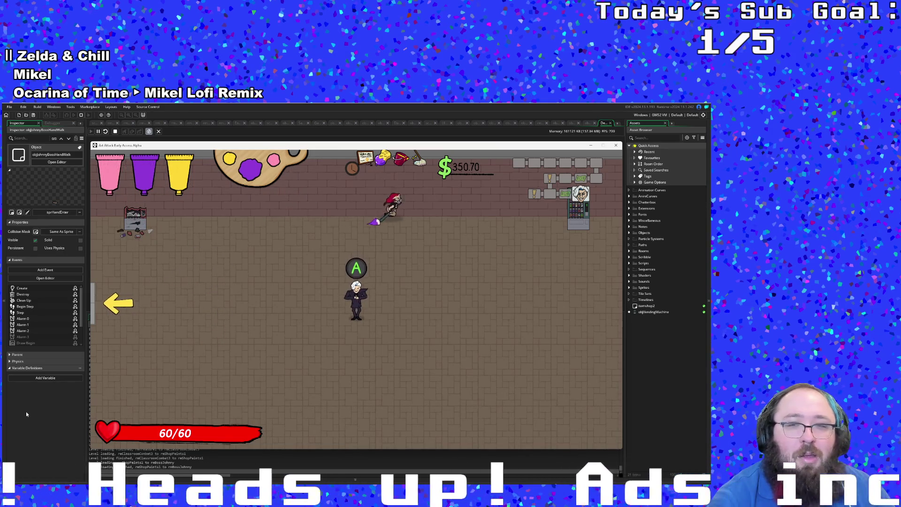
pyautogui.press('Right')
pyautogui.press('Right')
pyautogui.press('Right')
pyautogui.press('Up')
pyautogui.press('Right')
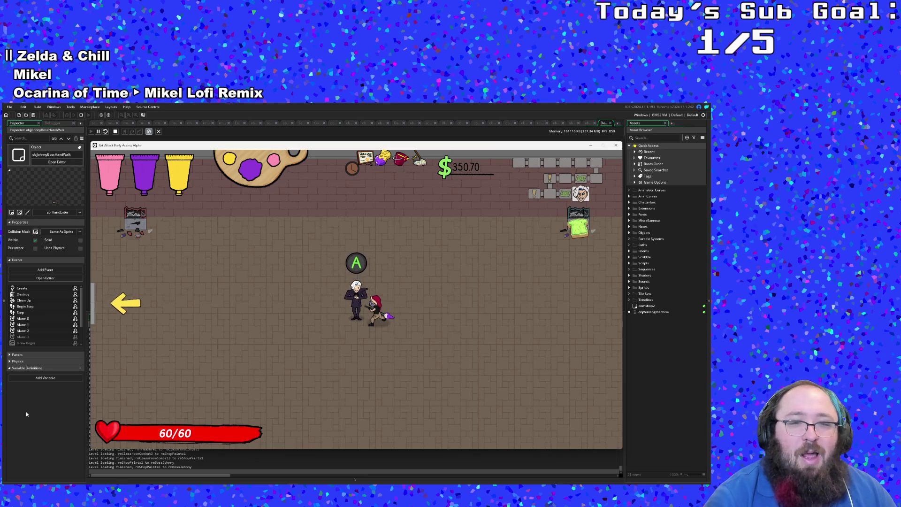
# Talk to Johnny and advance through his boss intro dialogue until gameplay resumes
pyautogui.press('a')
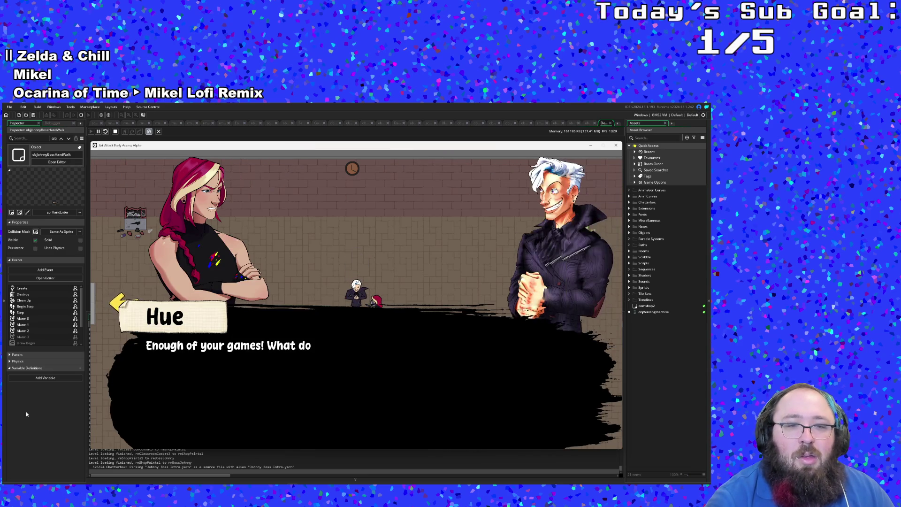
pyautogui.press('a')
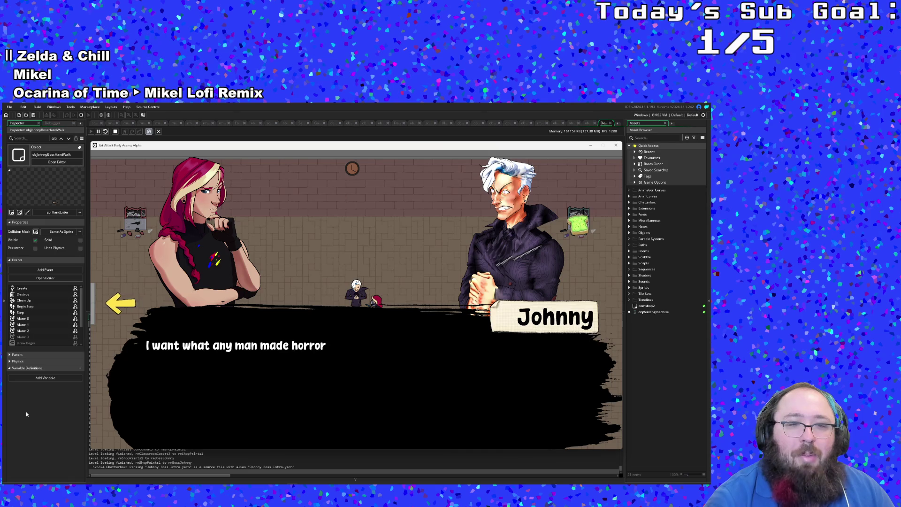
pyautogui.press('a')
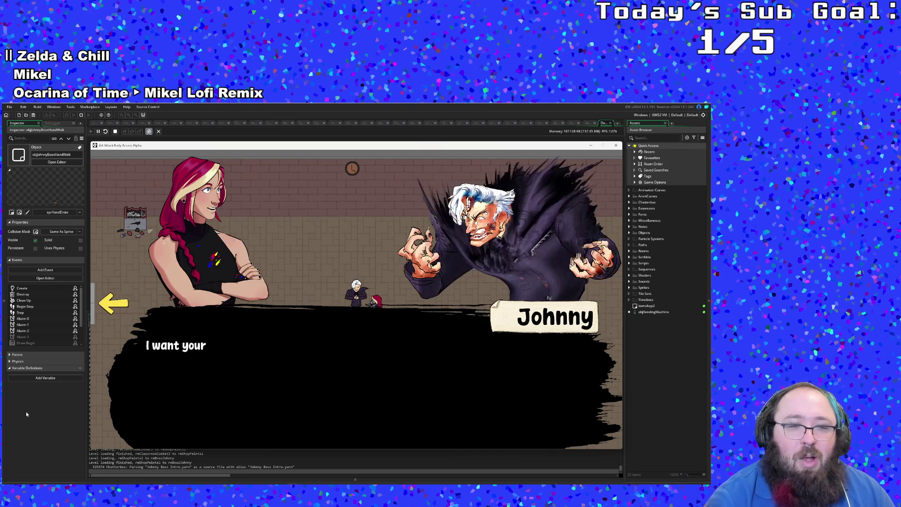
pyautogui.press('a')
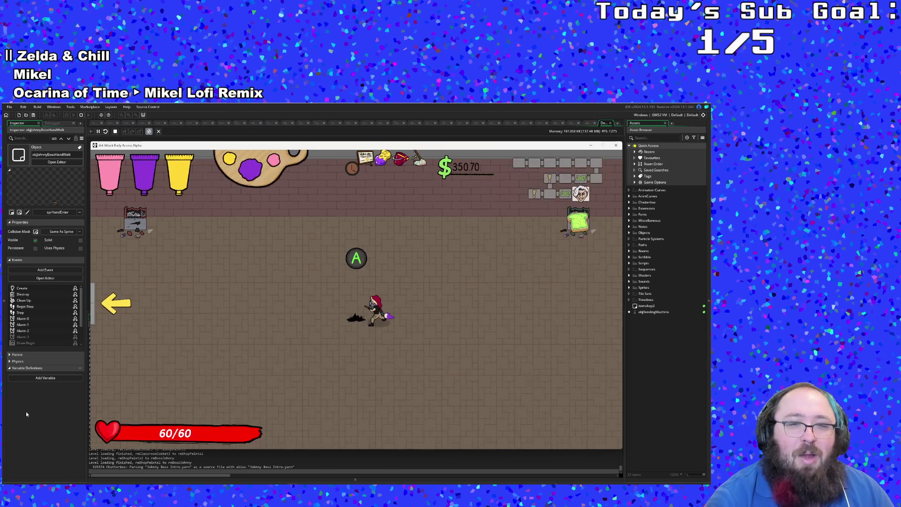
# Fight the Johnny Digits boss, dodging around his hand, then stop the test run
pyautogui.press('a')
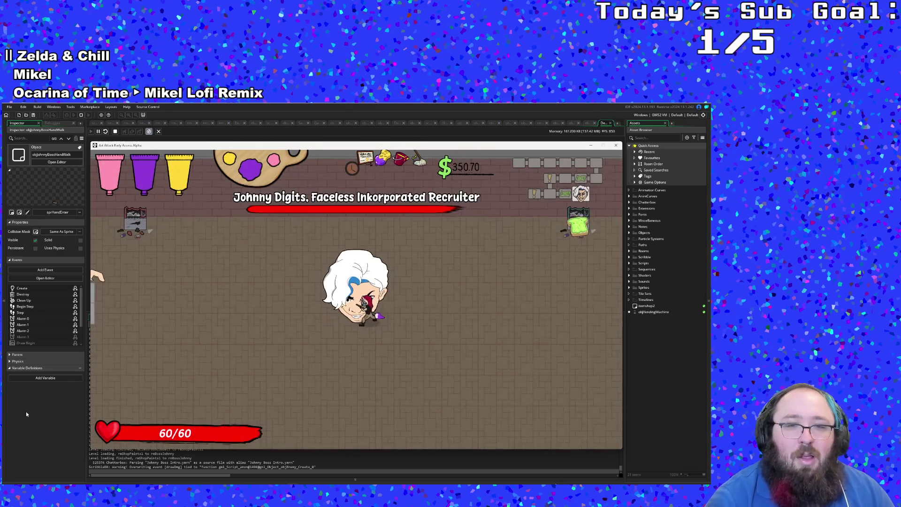
pyautogui.press('s')
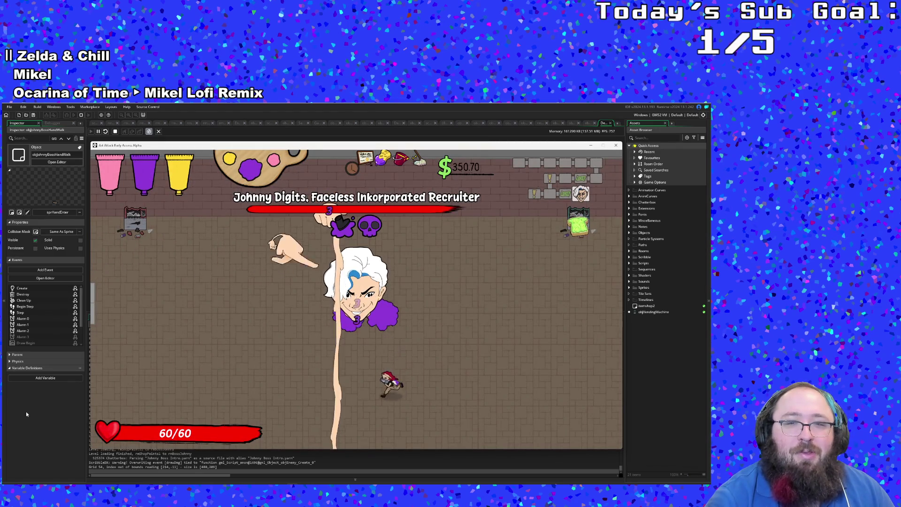
pyautogui.press('w')
pyautogui.press('d')
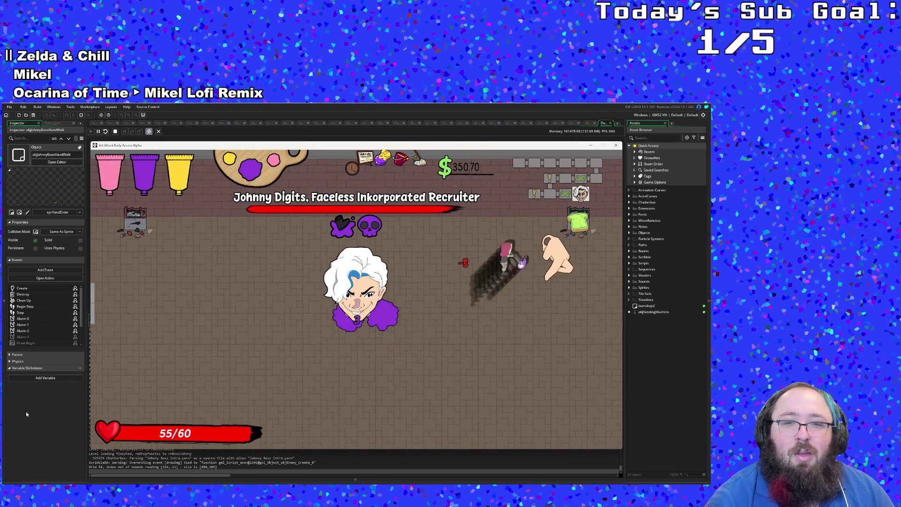
pyautogui.press('w')
pyautogui.press('s')
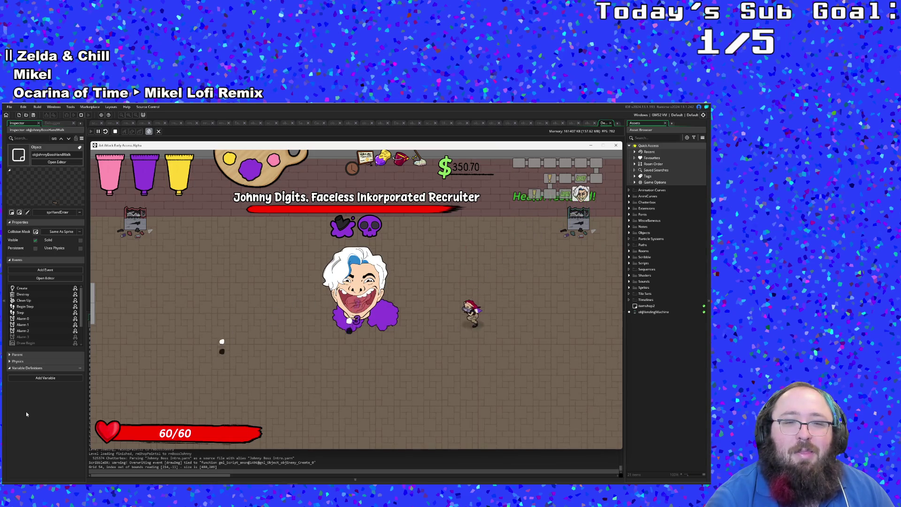
pyautogui.press('a')
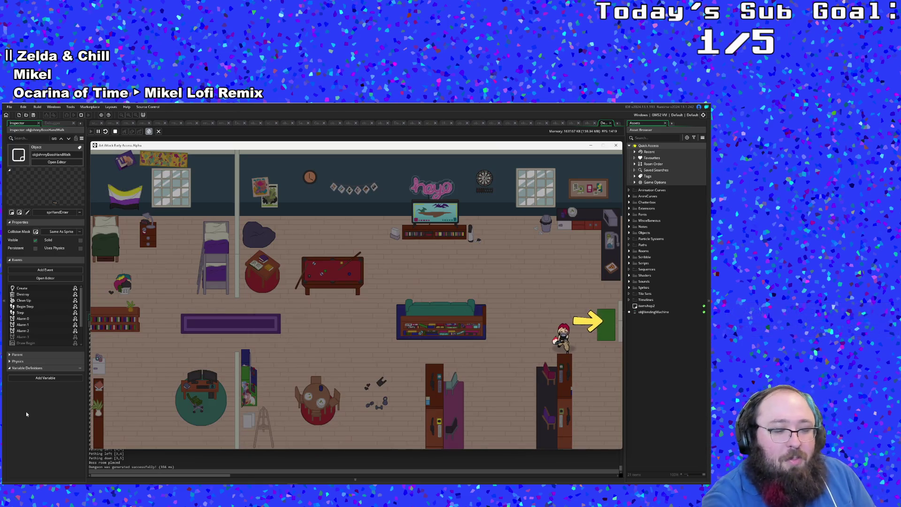
pyautogui.click(615, 146)
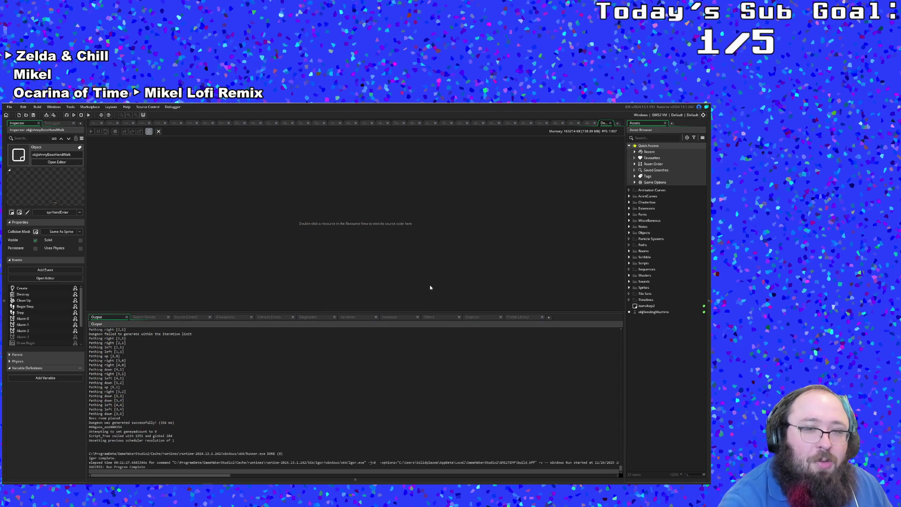
# Find objJohnnyBossController via the Goto search and open its event code
pyautogui.hotkey('ctrl', 't')
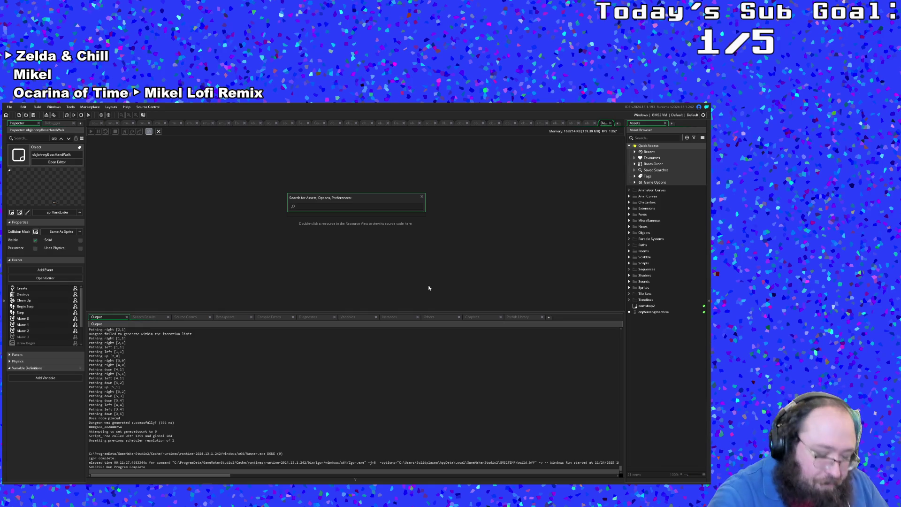
pyautogui.write('obj')
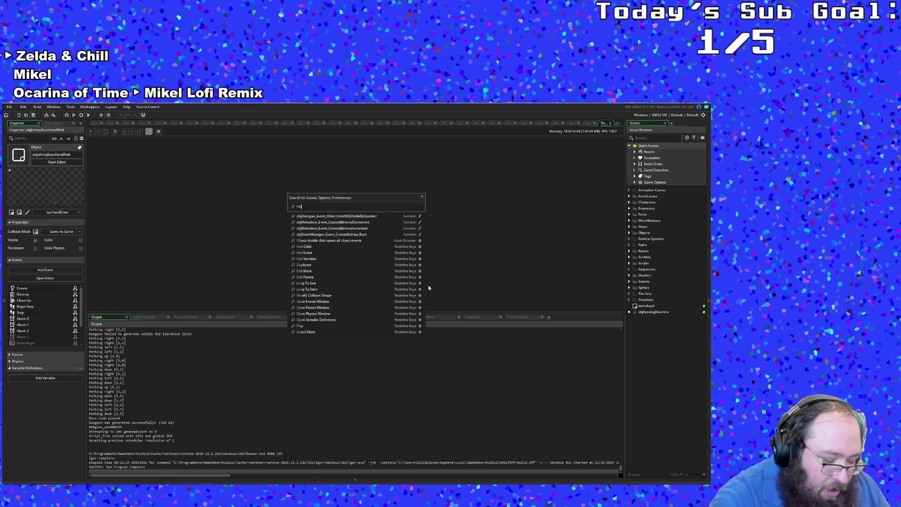
pyautogui.write('Army')
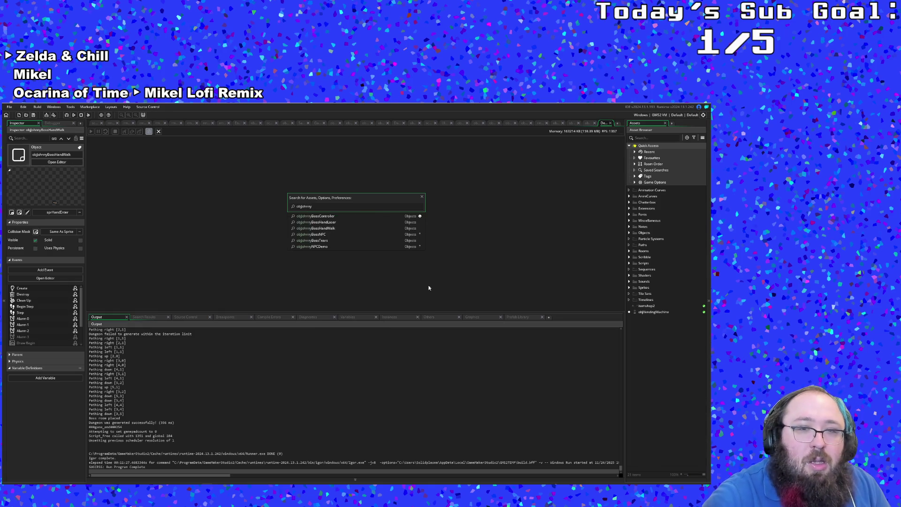
pyautogui.press('Return')
pyautogui.scroll(-5, 338, 204)
pyautogui.scroll(-5, 337, 204)
pyautogui.scroll(-5, 337, 203)
pyautogui.scroll(-5, 337, 203)
pyautogui.scroll(-5, 337, 204)
pyautogui.scroll(-5, 338, 204)
pyautogui.scroll(-5, 337, 204)
pyautogui.scroll(5, 338, 203)
pyautogui.scroll(5, 337, 203)
pyautogui.scroll(5, 337, 203)
pyautogui.scroll(5, 337, 203)
pyautogui.scroll(5, 337, 203)
pyautogui.scroll(5, 337, 203)
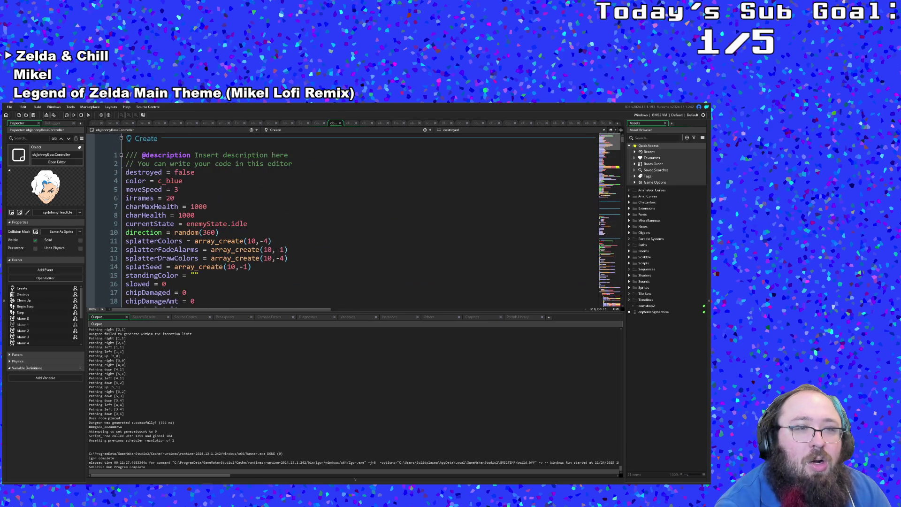
# Switch through the Alarm 3 and Animation End events of the boss controller
pyautogui.click(307, 132)
pyautogui.click(308, 174)
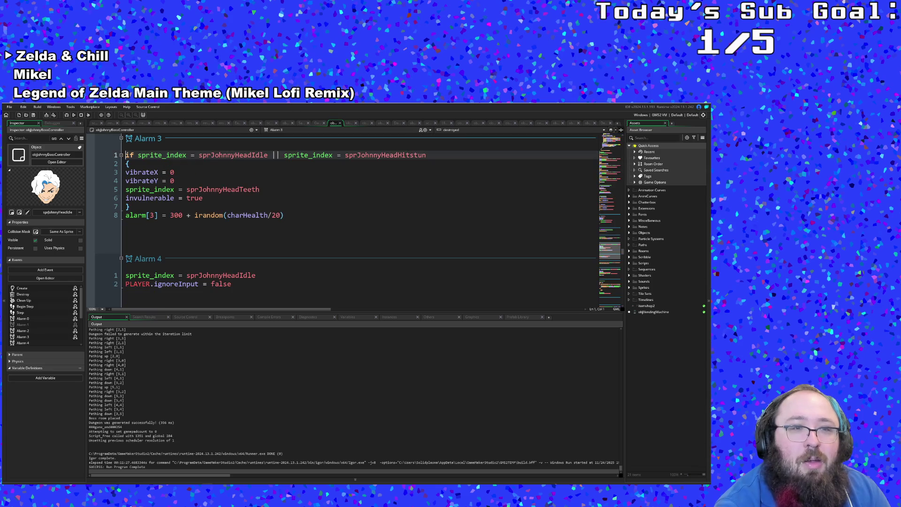
pyautogui.scroll(-5, 306, 177)
pyautogui.scroll(-5, 306, 176)
pyautogui.scroll(-5, 306, 177)
pyautogui.scroll(-5, 306, 176)
pyautogui.click(292, 130)
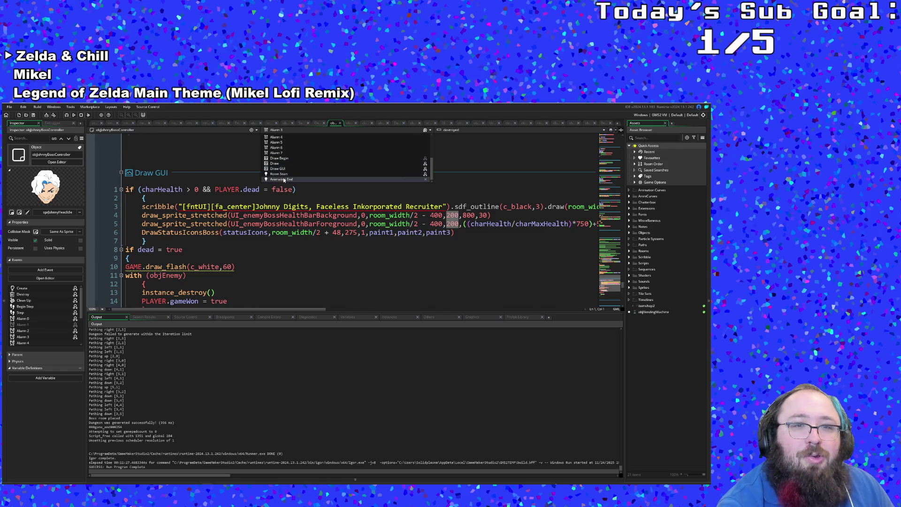
pyautogui.click(292, 179)
pyautogui.scroll(-5, 305, 211)
pyautogui.scroll(-4, 305, 211)
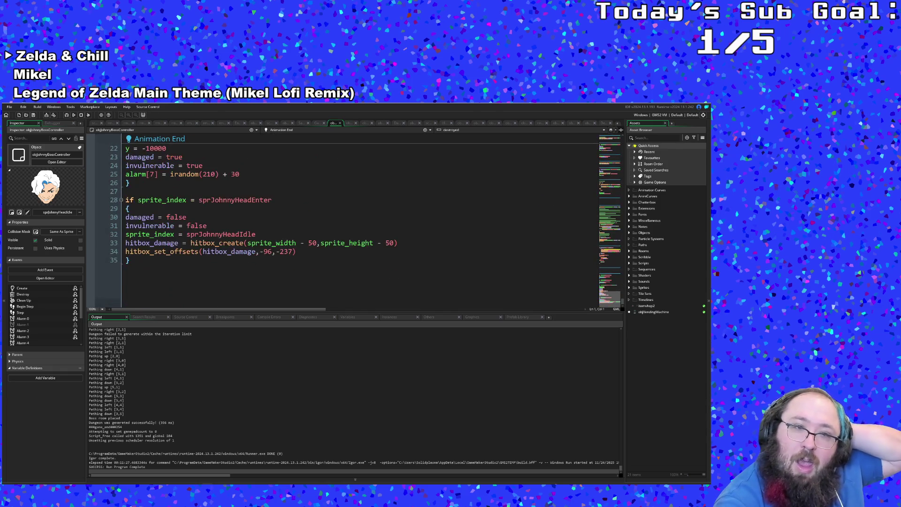
pyautogui.scroll(4, 306, 211)
pyautogui.scroll(2, 306, 212)
# Inspect the scrDropTables definition from line 20, return, and select its first argument
pyautogui.press('Down')
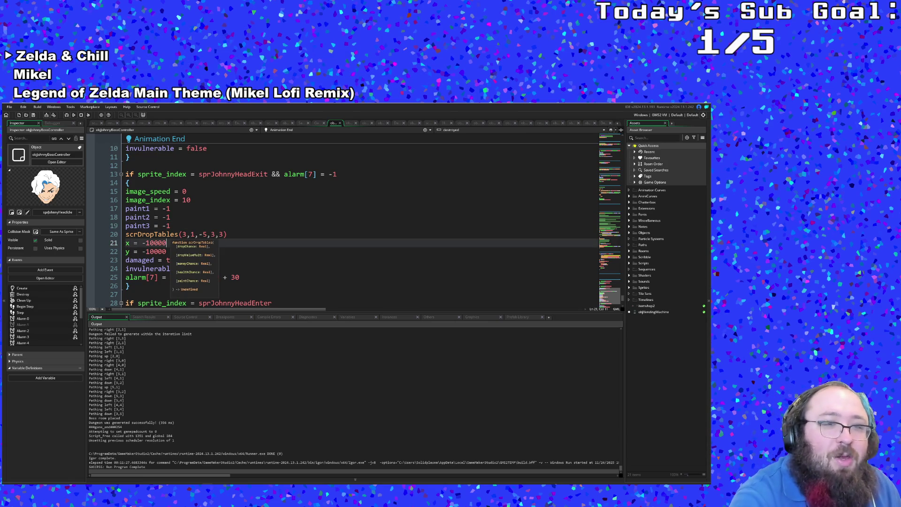
pyautogui.press('Escape')
pyautogui.press('Up')
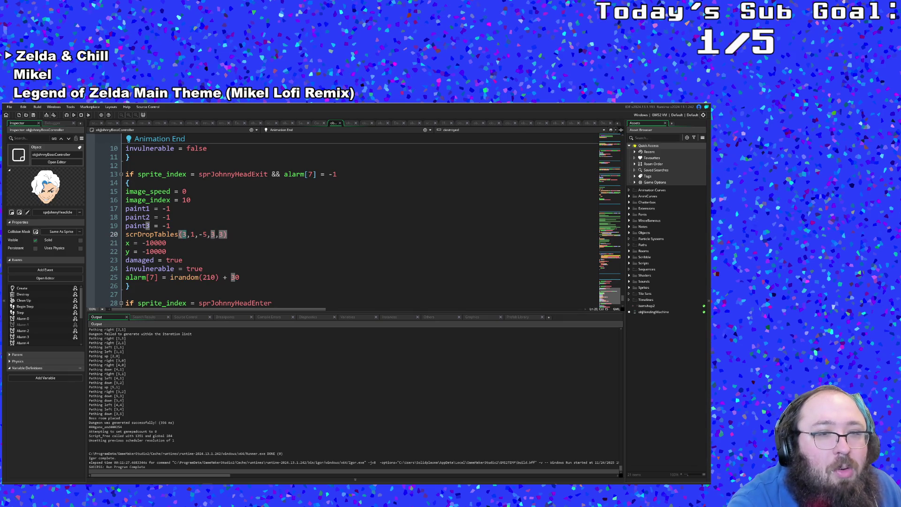
pyautogui.press('End')
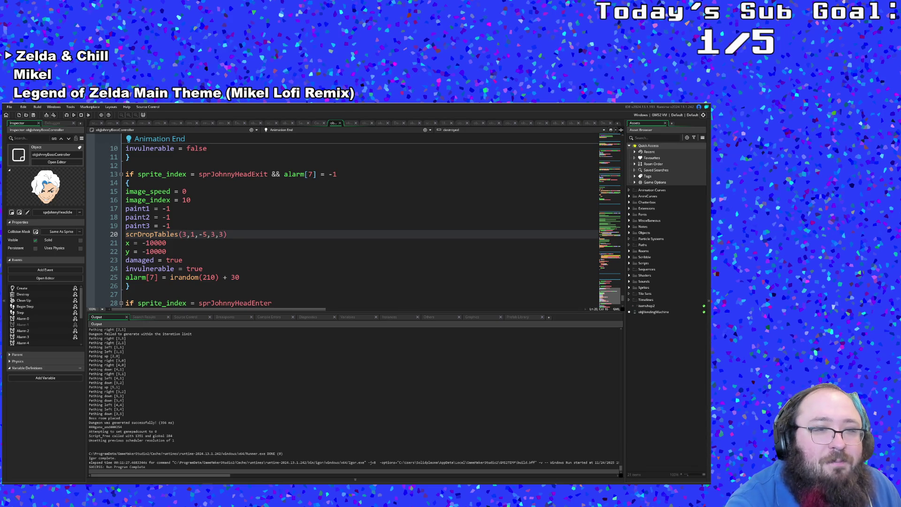
pyautogui.press('F1')
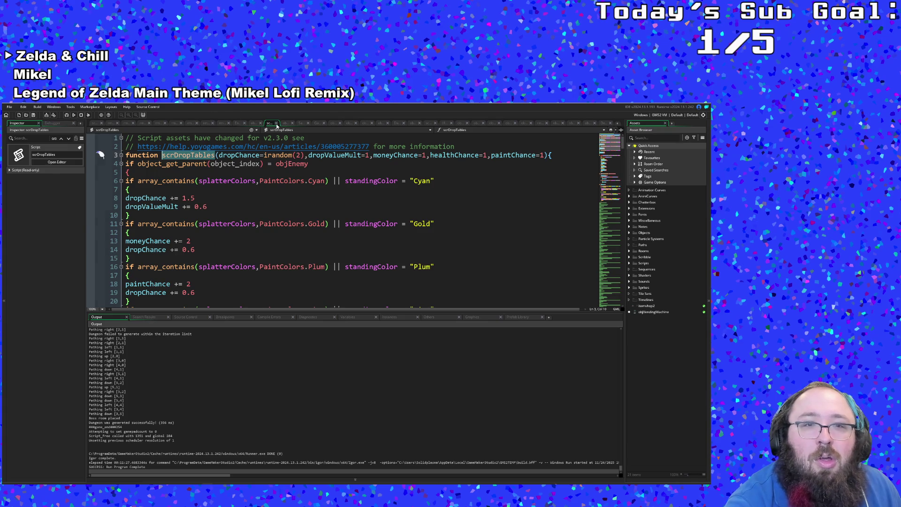
pyautogui.click(278, 125)
pyautogui.click(182, 233)
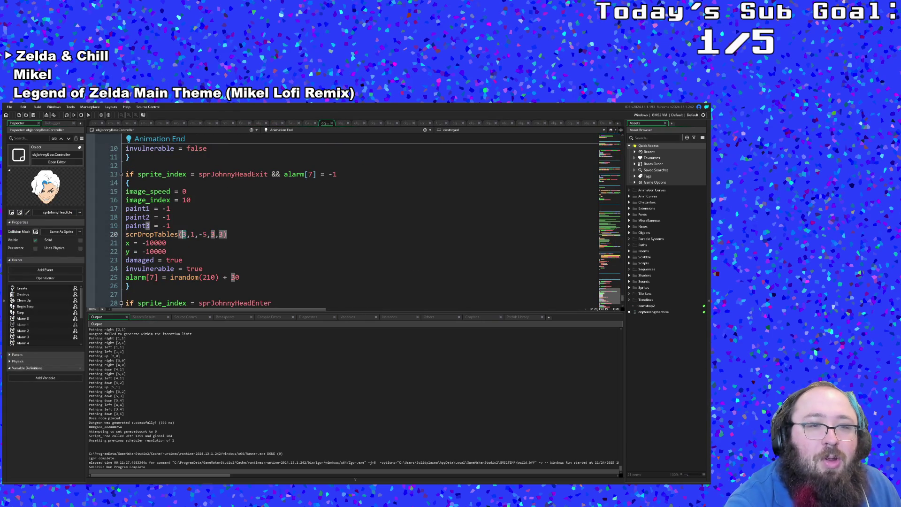
pyautogui.write('iran')
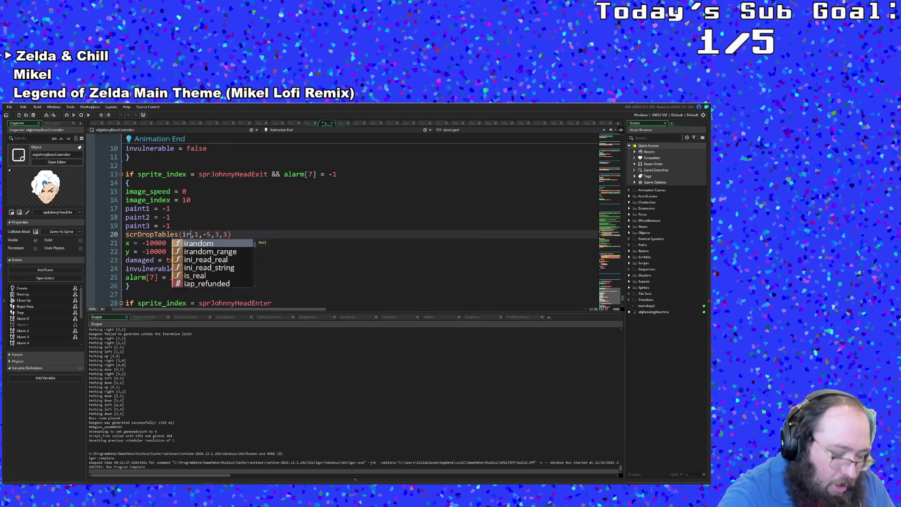
# Rewrite the call as scrDropTables(irandom(2),1,-5,1,3) on line 20
pyautogui.press('BackSpace')
pyautogui.press('BackSpace')
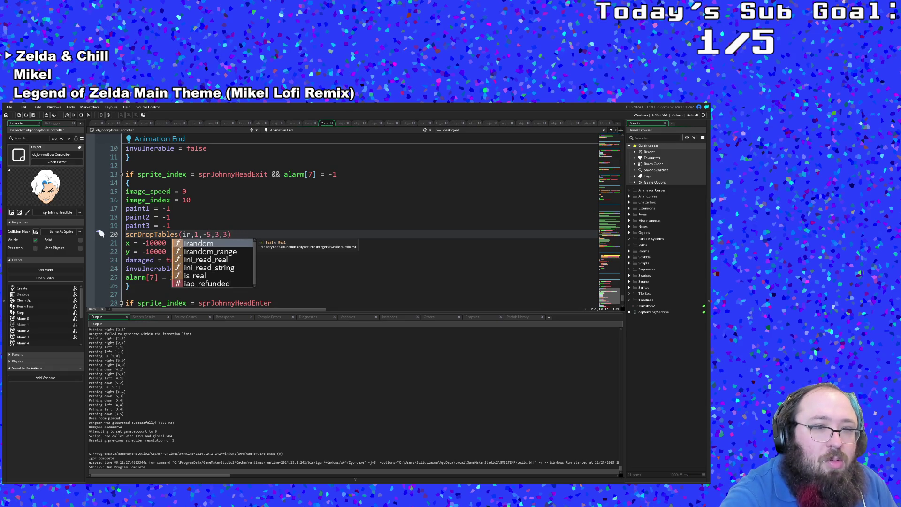
pyautogui.write('andom2')
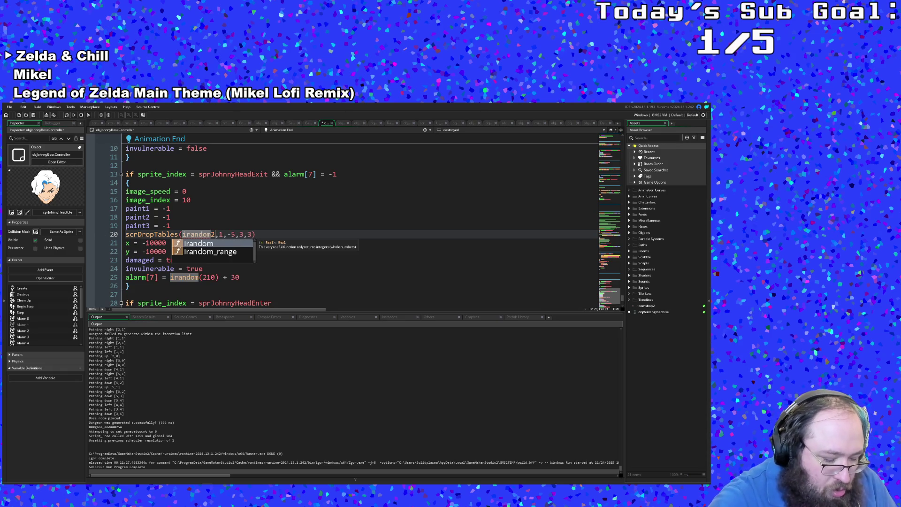
pyautogui.write('(2')
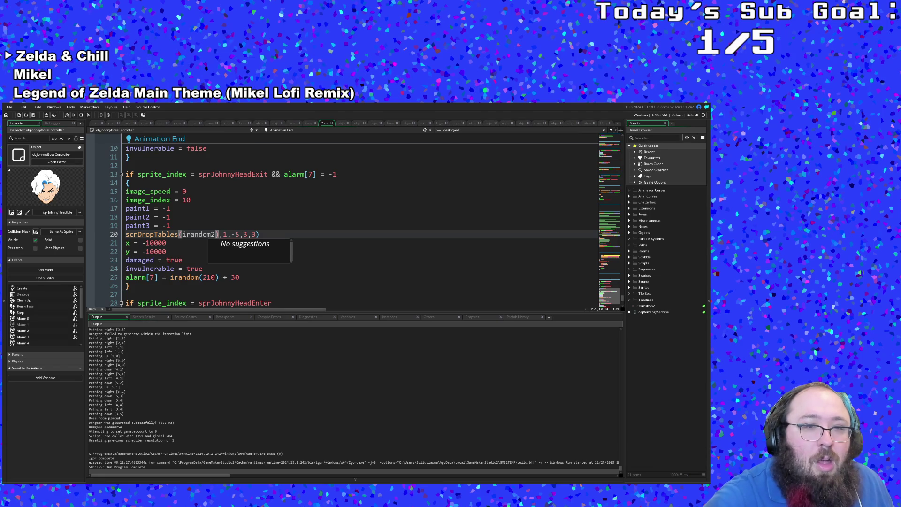
pyautogui.press('Left')
pyautogui.press('Left')
pyautogui.write('(')
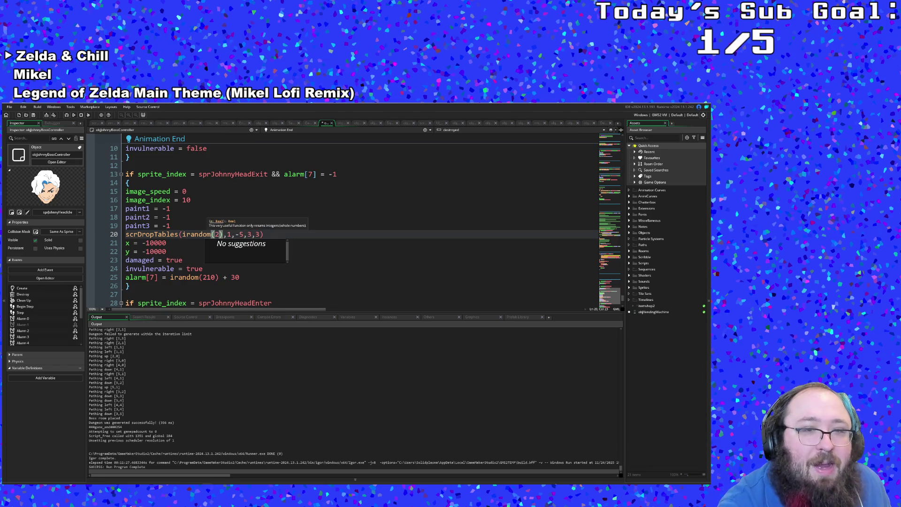
pyautogui.doubleClick(193, 234)
pyautogui.press('Escape')
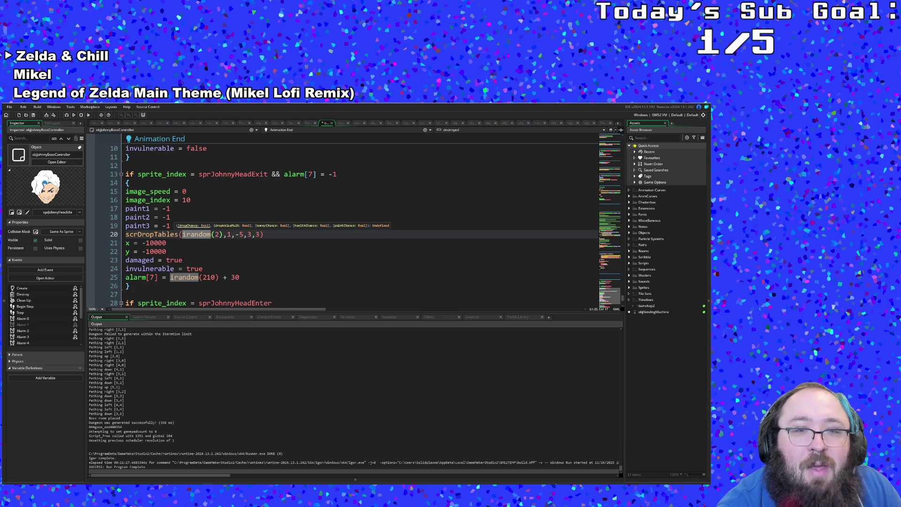
pyautogui.doubleClick(248, 234)
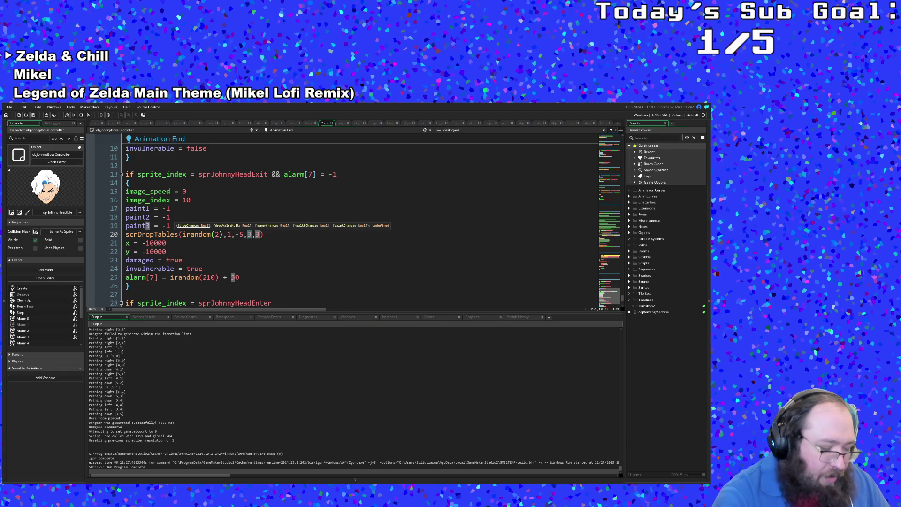
pyautogui.write('1')
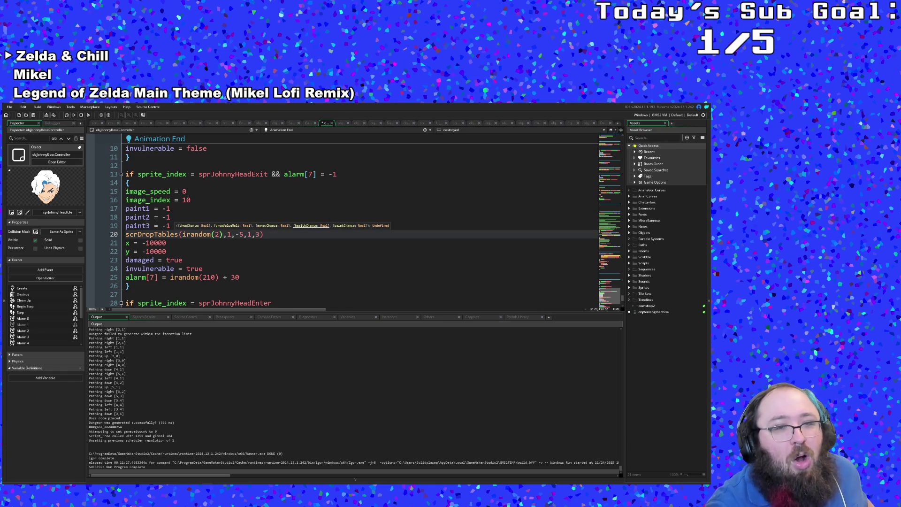
pyautogui.press('End')
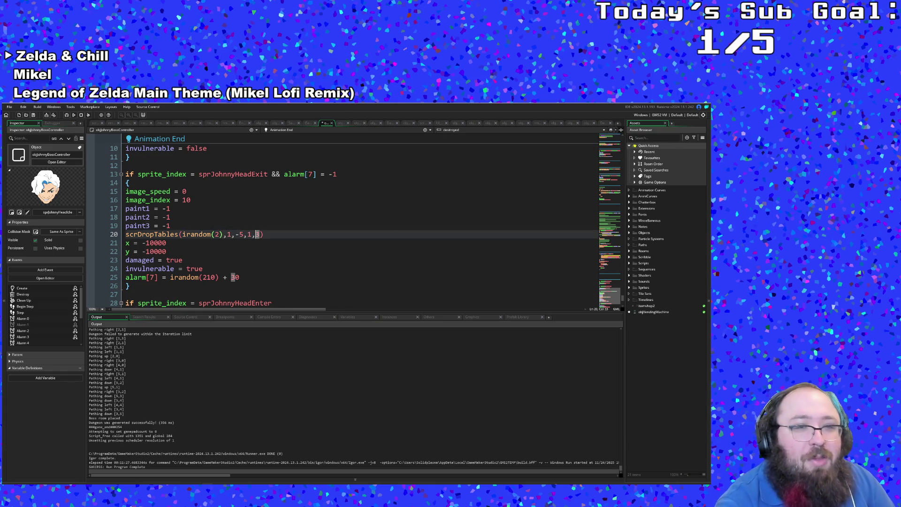
pyautogui.scroll(-3, 352, 225)
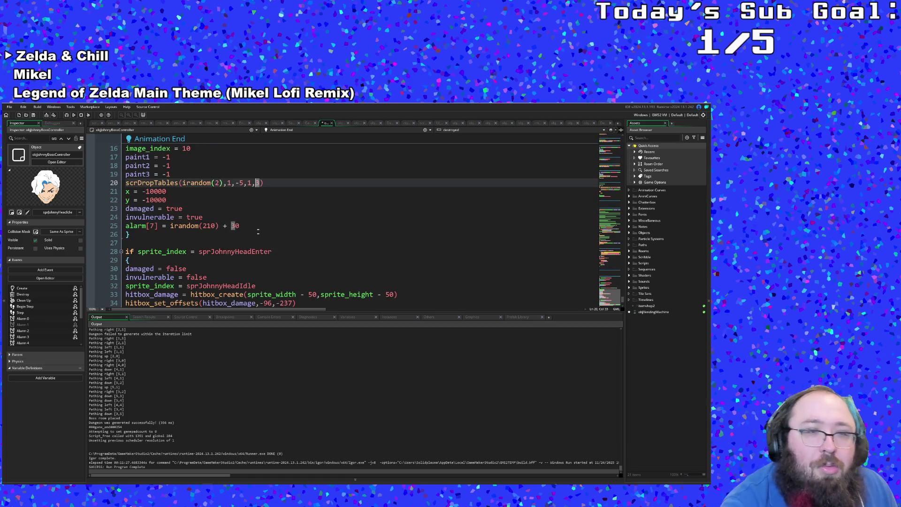
pyautogui.scroll(3, 352, 225)
# Review the alarm and hitbox lines below, highlight irandom uses, and dismiss the Goto search
pyautogui.press('Down')
pyautogui.scroll(-4, 353, 225)
pyautogui.click(231, 252)
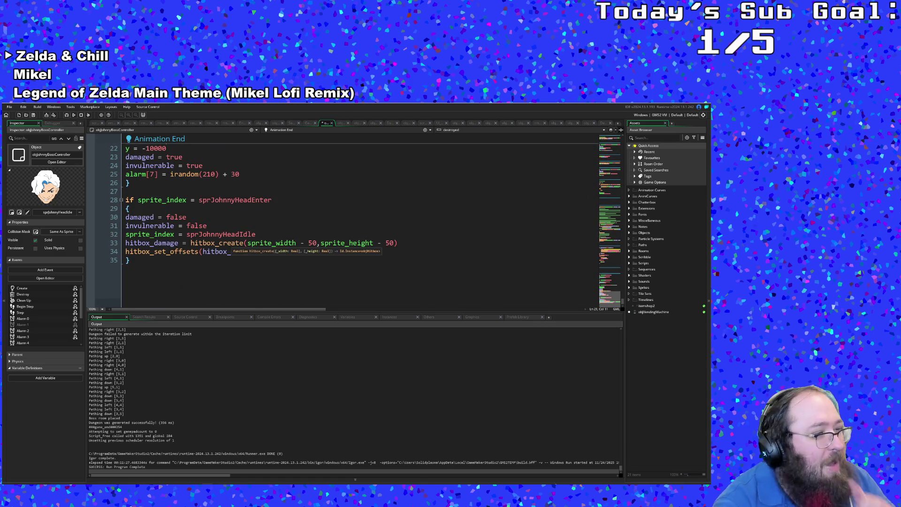
pyautogui.scroll(3, 352, 225)
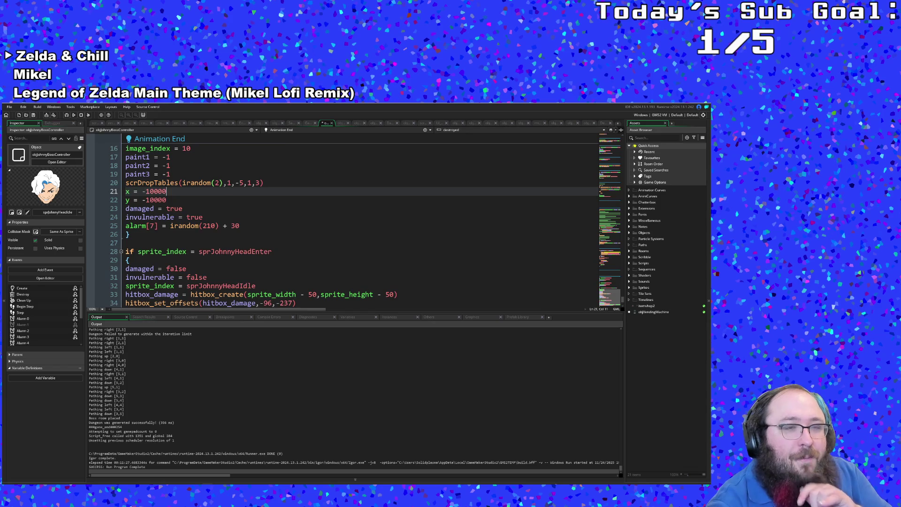
pyautogui.scroll(3, 352, 226)
pyautogui.click(207, 251)
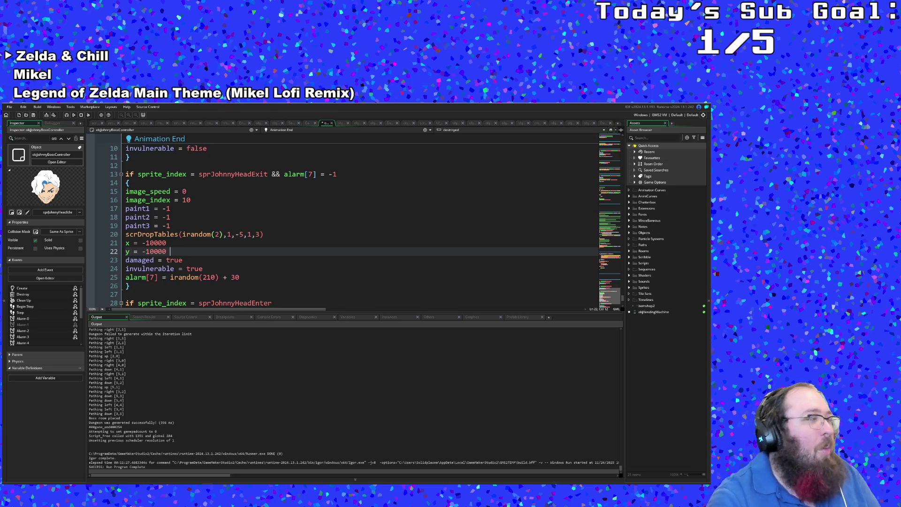
pyautogui.doubleClick(195, 234)
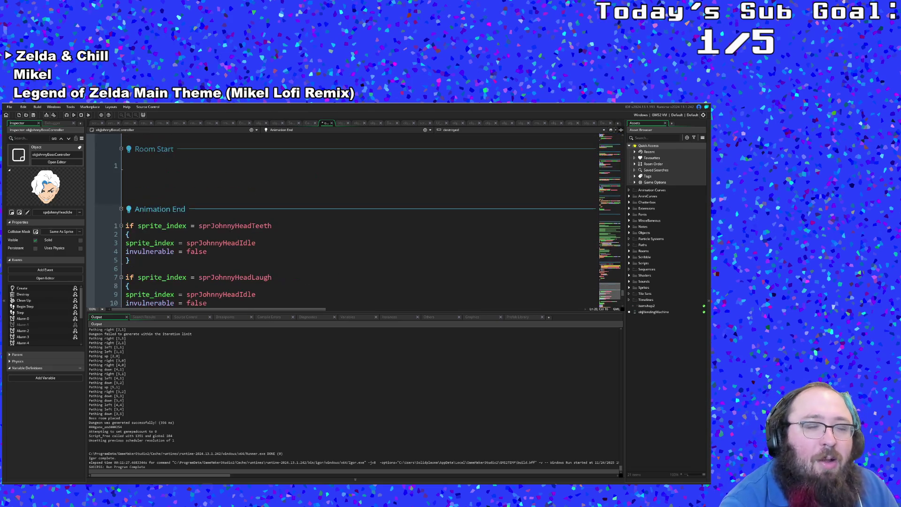
pyautogui.hotkey('ctrl', 't')
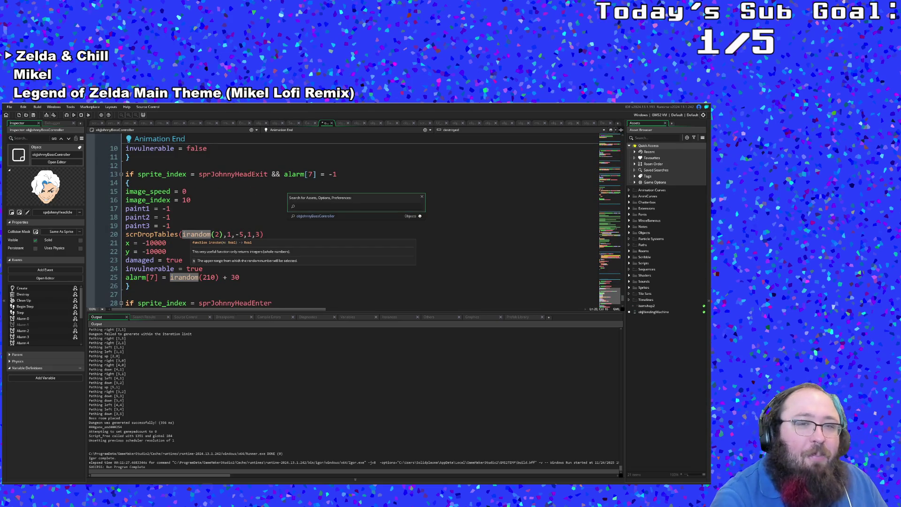
pyautogui.write('bj')
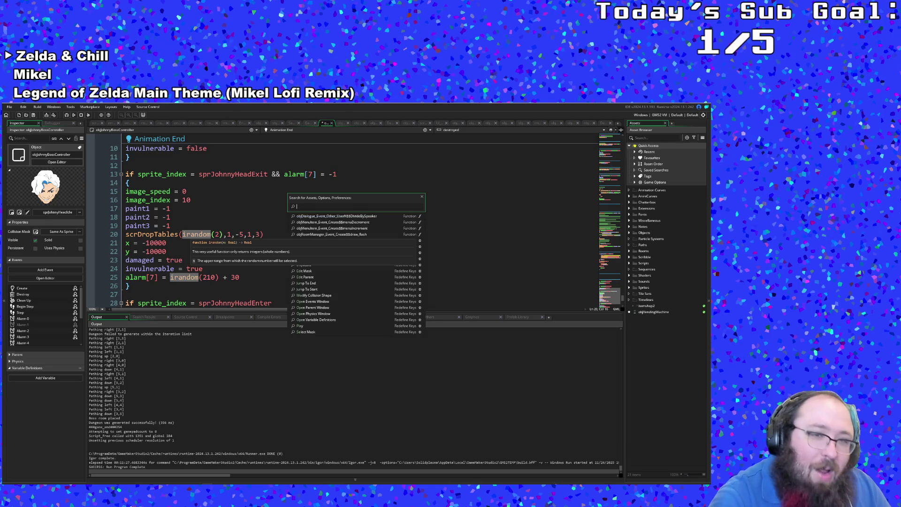
pyautogui.write('o')
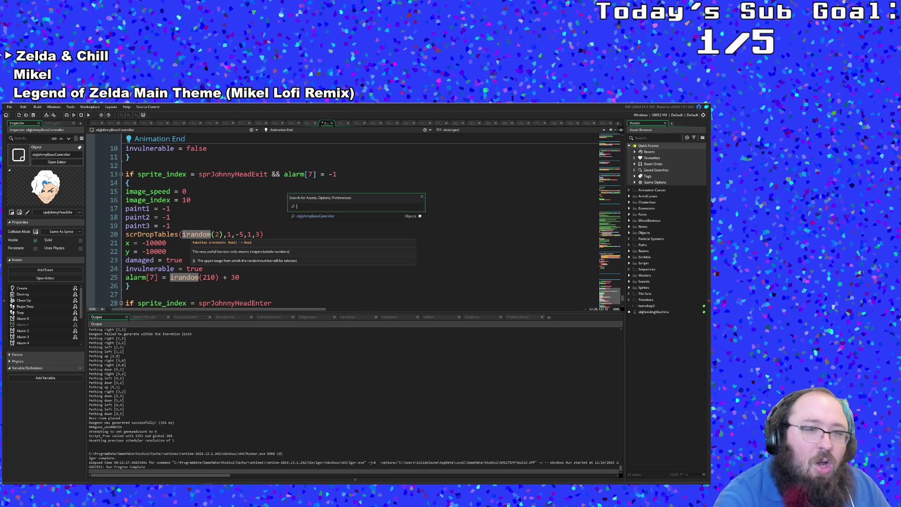
pyautogui.press('Escape')
pyautogui.scroll(2, 352, 226)
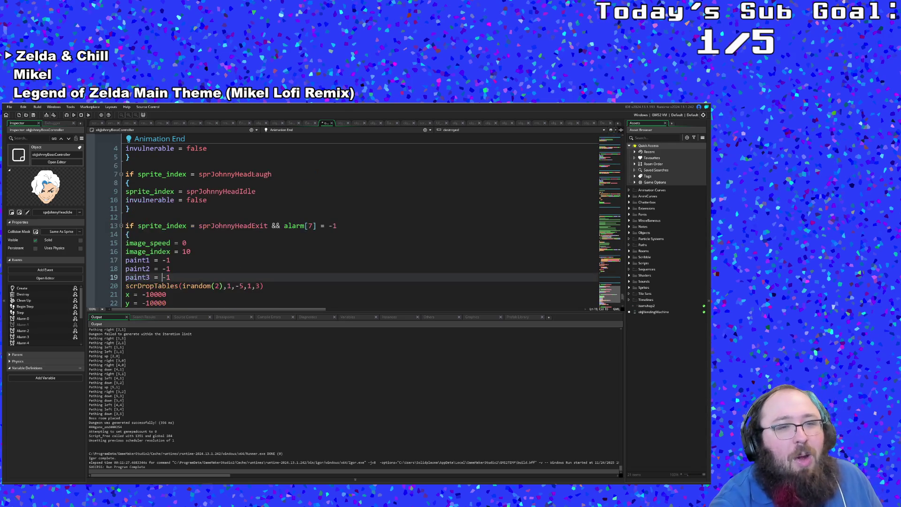
pyautogui.scroll(-4, 352, 225)
# Open the EnemyBehavior script and jump to the scrResetEnemyMovePoint definition
pyautogui.hotkey('ctrl', 't')
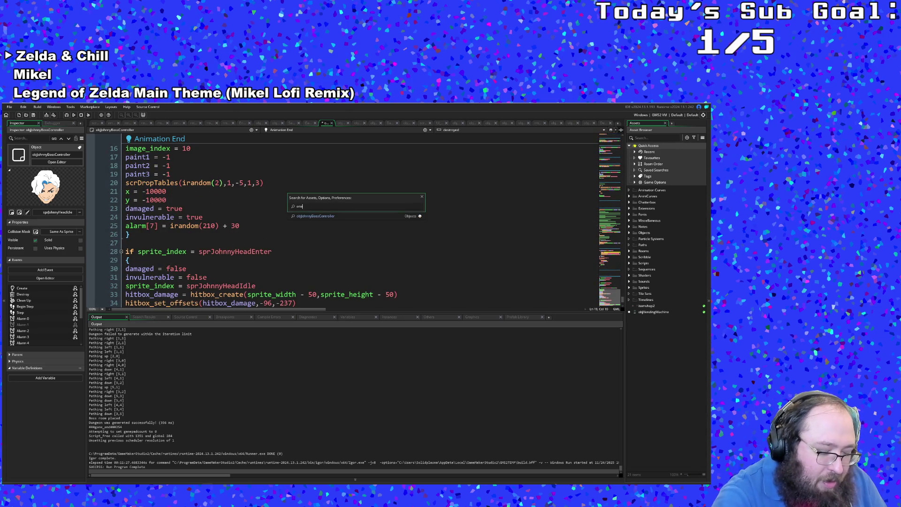
pyautogui.write('enemybeh')
pyautogui.press('Return')
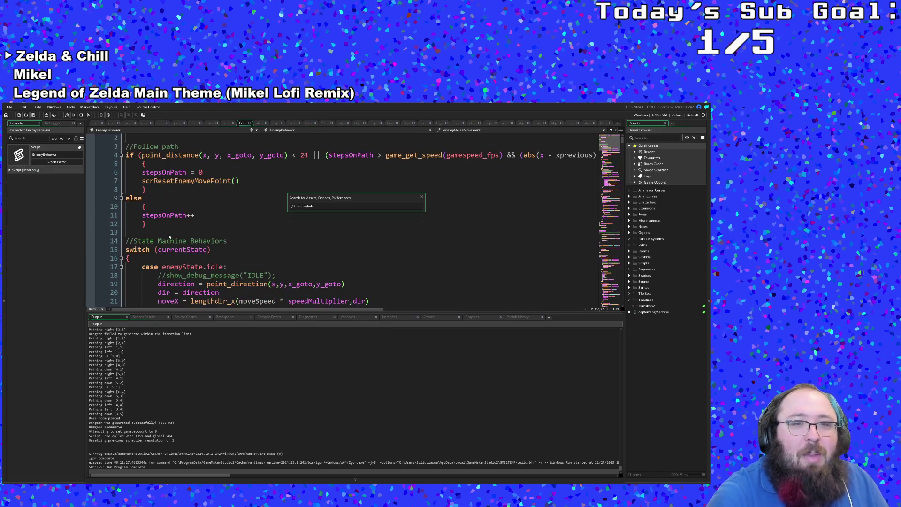
pyautogui.click(168, 234)
pyautogui.scroll(1, 169, 235)
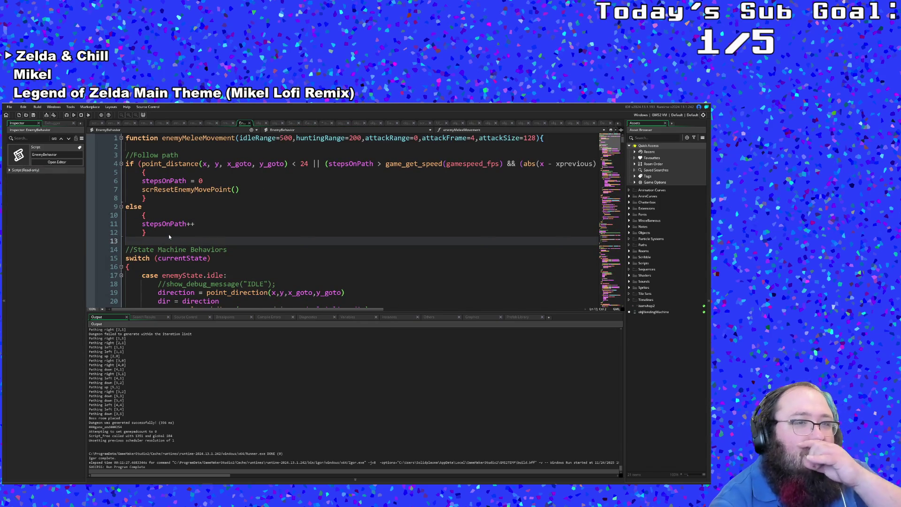
pyautogui.middleClick(190, 190)
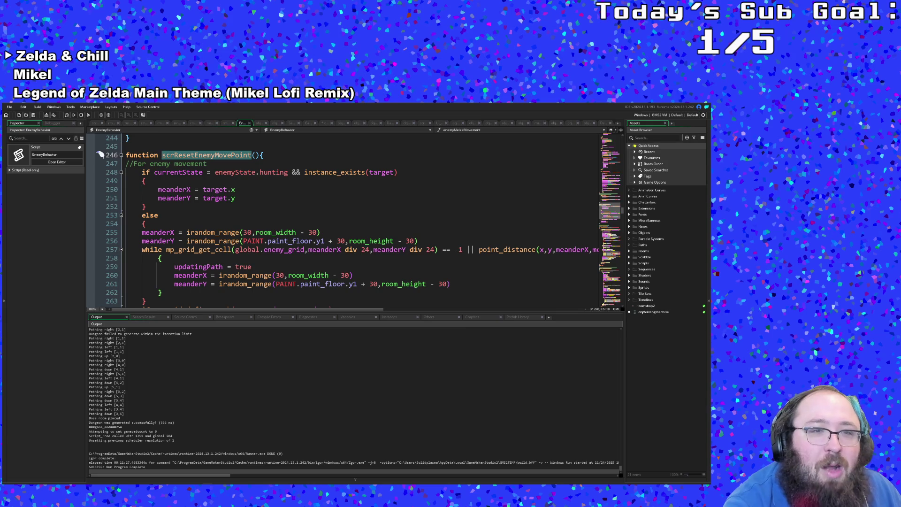
pyautogui.scroll(-3, 282, 212)
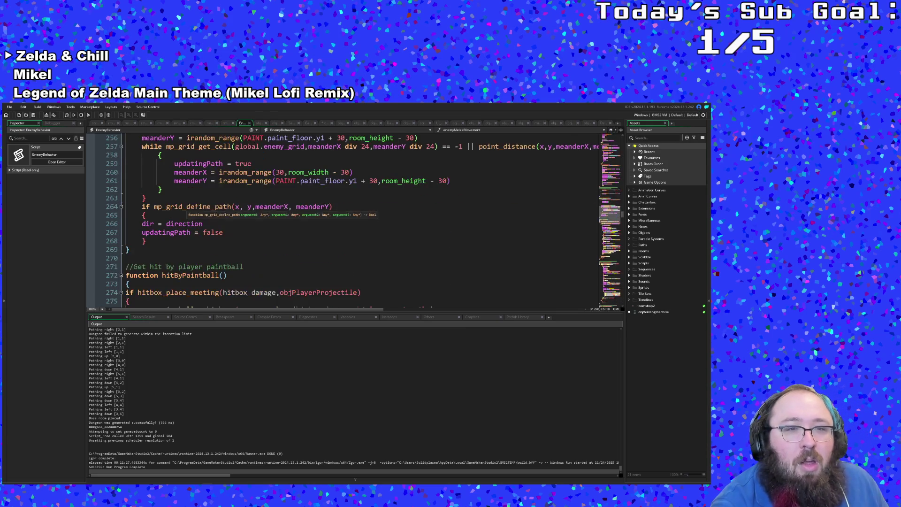
pyautogui.scroll(1, 281, 212)
# Review the while loop and updatingPath = false line, then jump to mp_grid_define_path
pyautogui.click(163, 206)
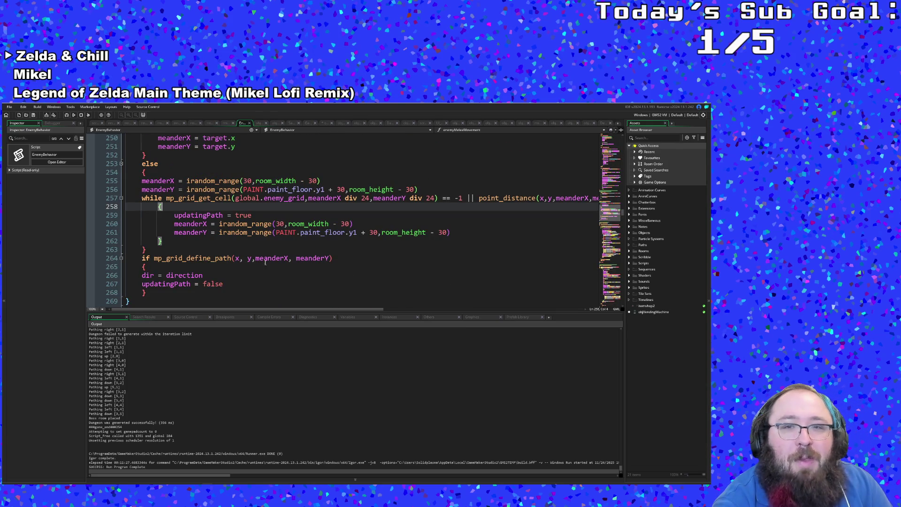
pyautogui.click(239, 283)
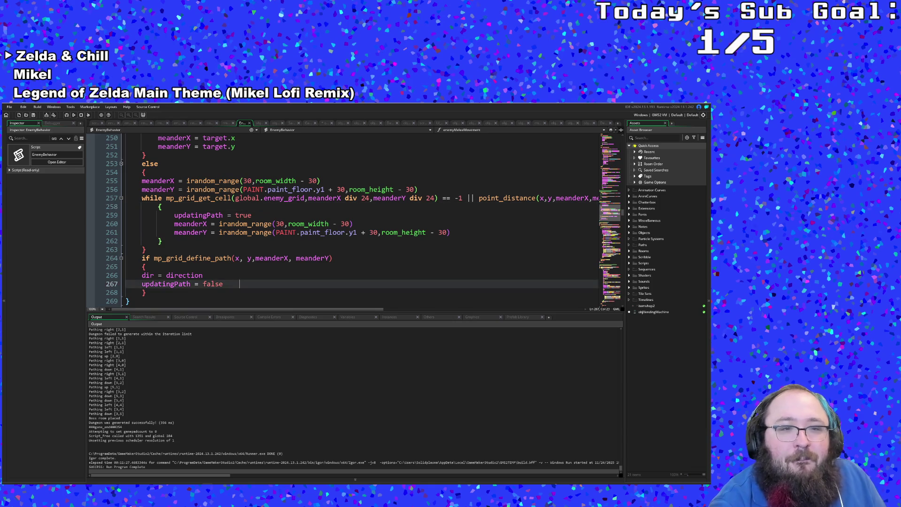
pyautogui.doubleClick(213, 283)
pyautogui.scroll(2, 281, 247)
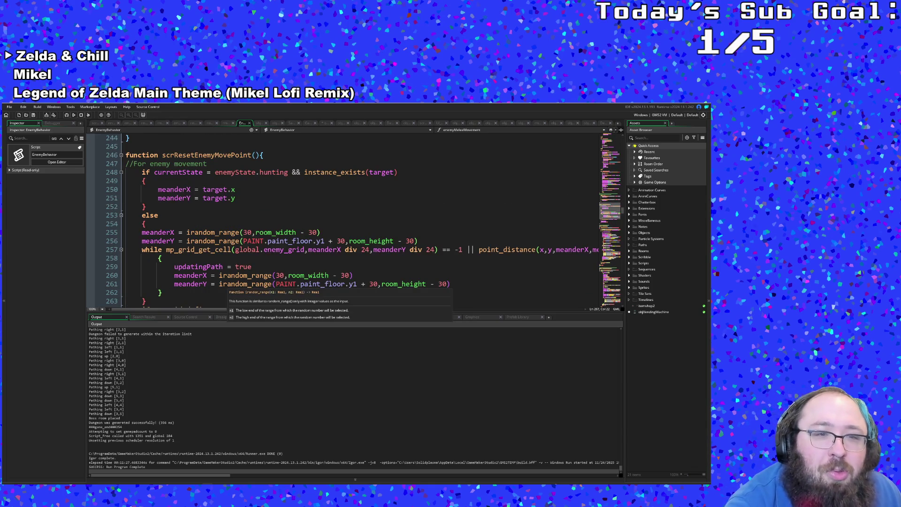
pyautogui.moveTo(219, 310)
pyautogui.mouseDown()
pyautogui.moveTo(274, 318)
pyautogui.moveTo(211, 318)
pyautogui.mouseUp()
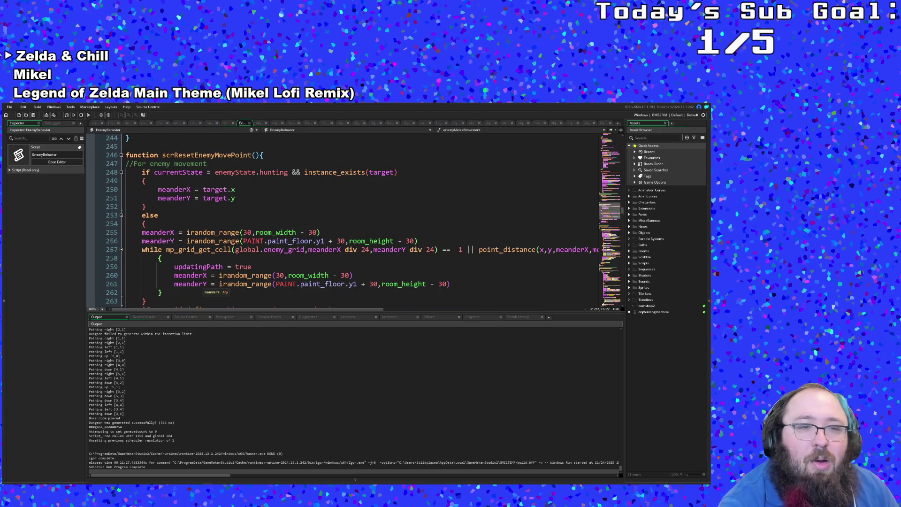
pyautogui.scroll(-2, 317, 226)
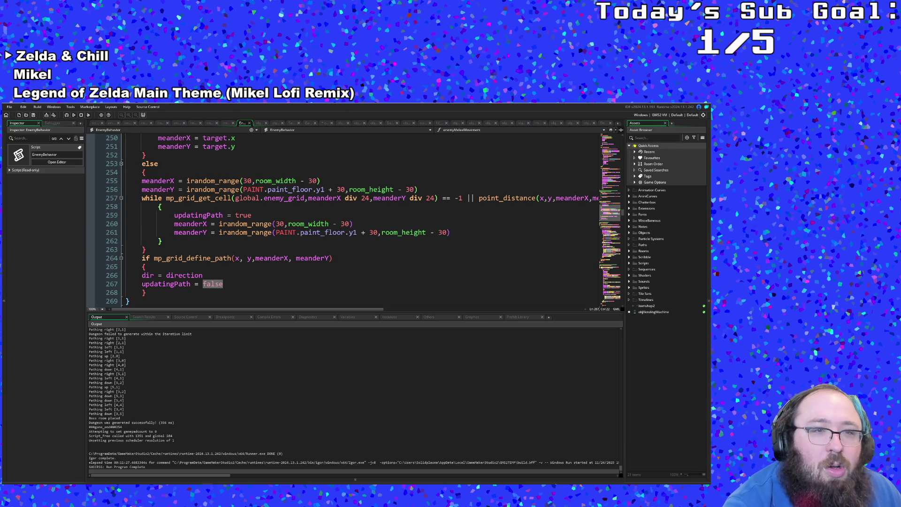
pyautogui.scroll(4, 316, 225)
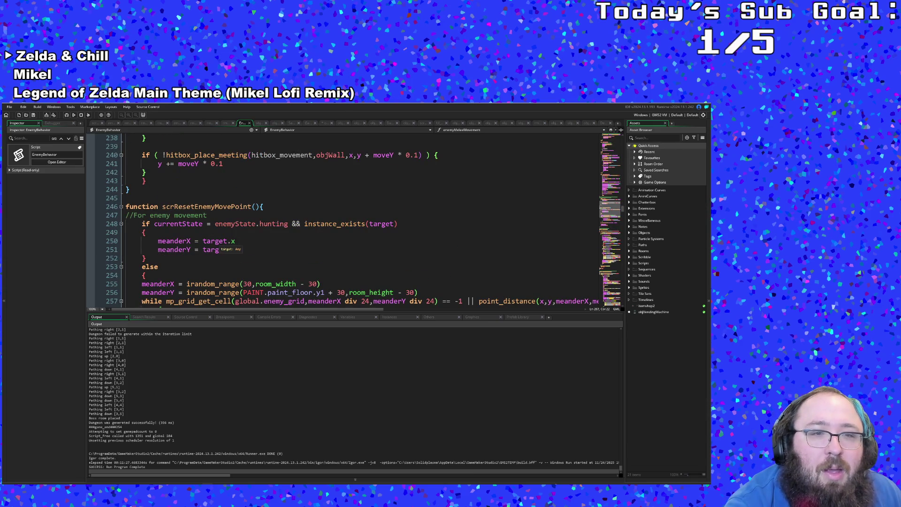
pyautogui.scroll(-4, 317, 225)
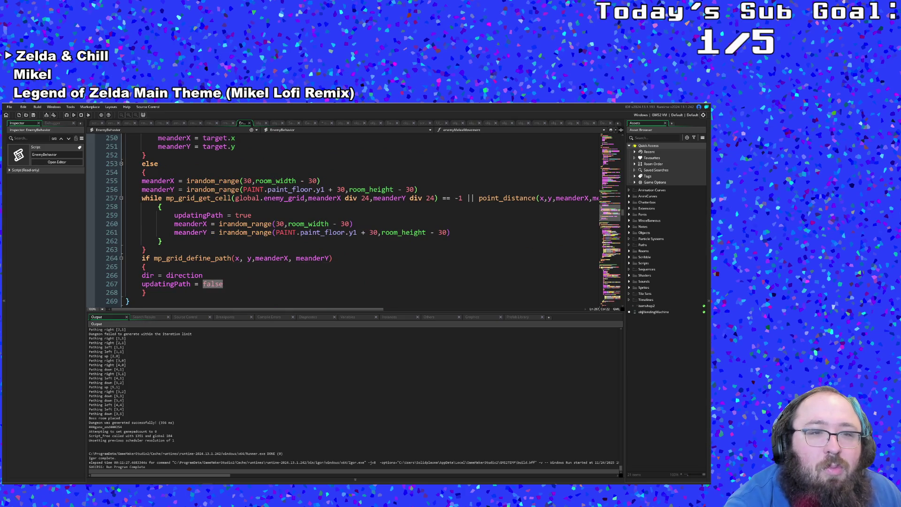
pyautogui.middleClick(189, 257)
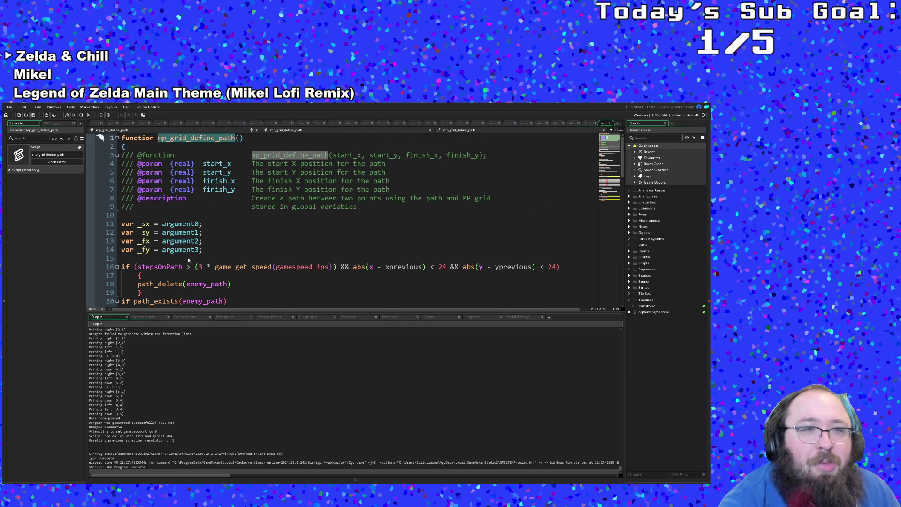
pyautogui.scroll(-5, 188, 258)
pyautogui.scroll(3, 189, 257)
# Step through the path_exists check, pos++ line and brace matching in mp_grid_define_path
pyautogui.click(211, 258)
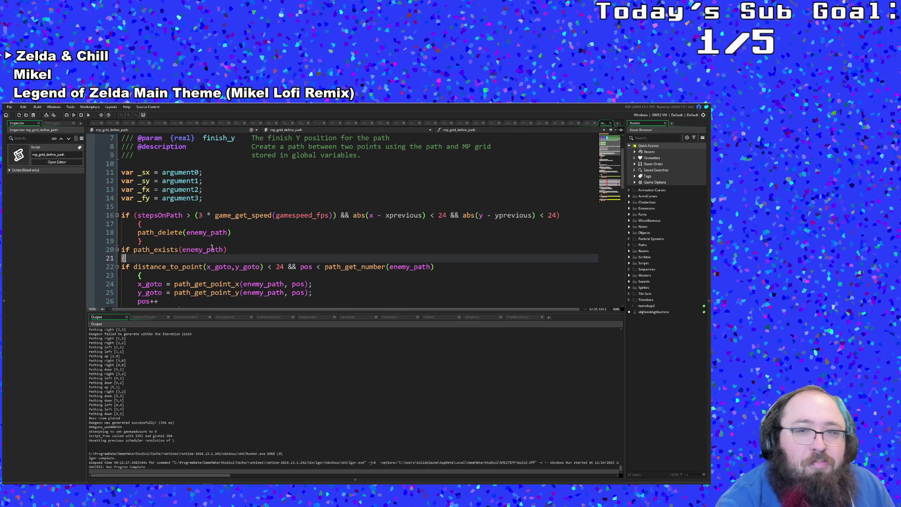
pyautogui.press('Up')
pyautogui.press('Up')
pyautogui.scroll(-2, 282, 258)
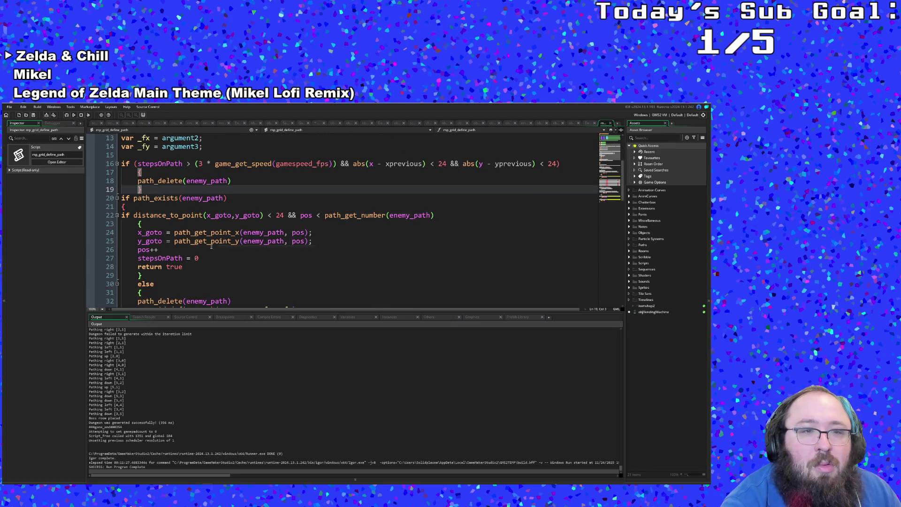
pyautogui.click(159, 249)
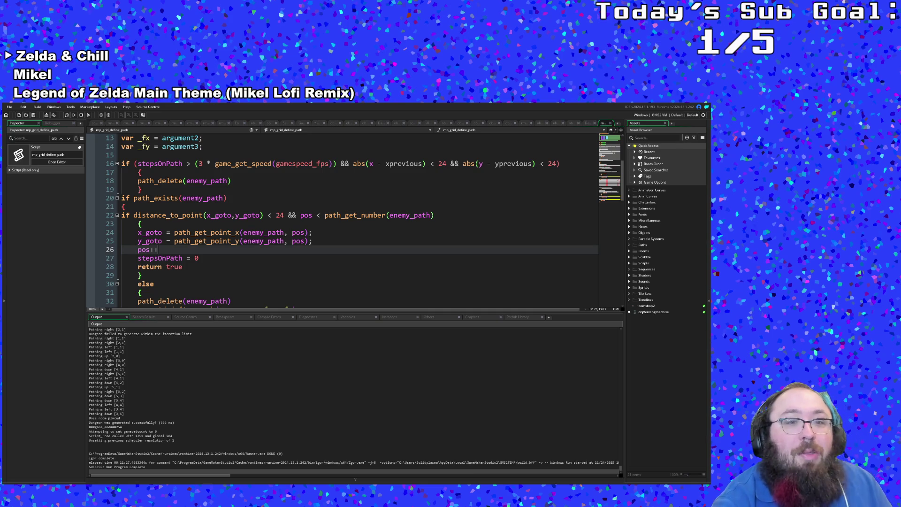
pyautogui.scroll(-2, 159, 249)
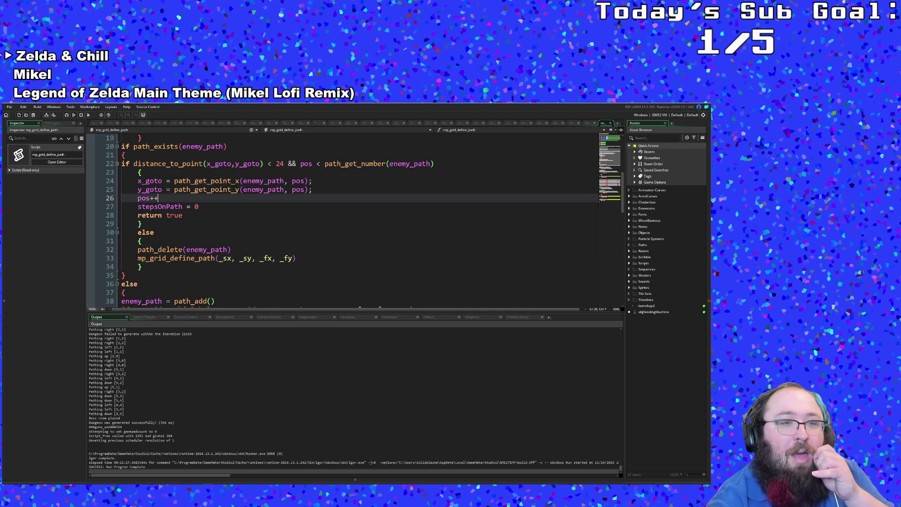
pyautogui.scroll(2, 159, 249)
pyautogui.scroll(-2, 159, 249)
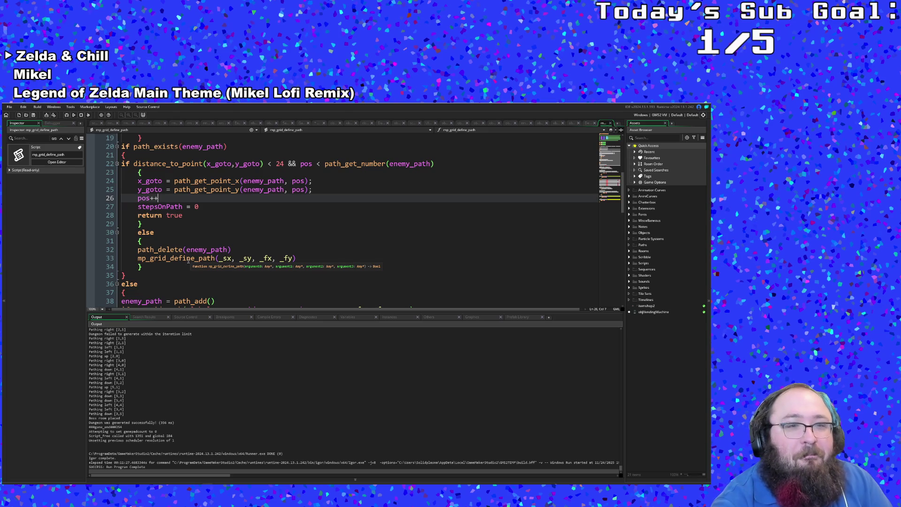
pyautogui.click(139, 266)
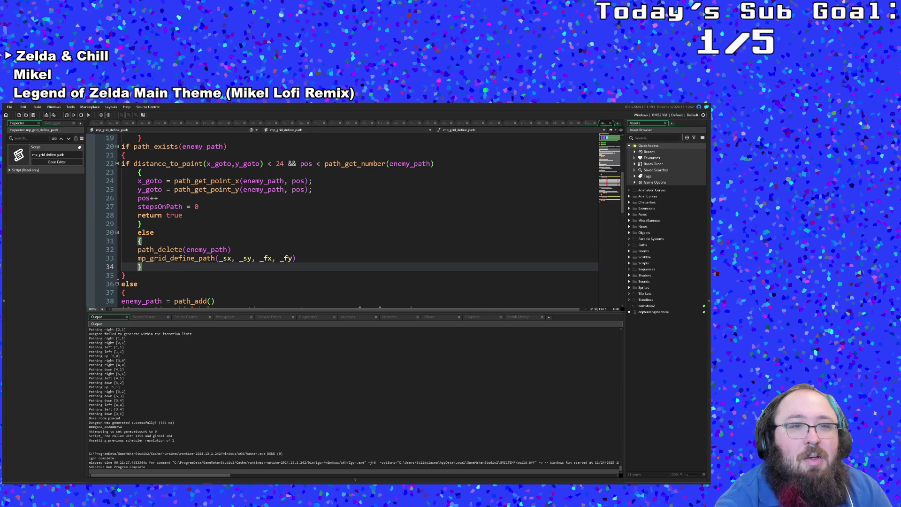
pyautogui.scroll(3, 352, 225)
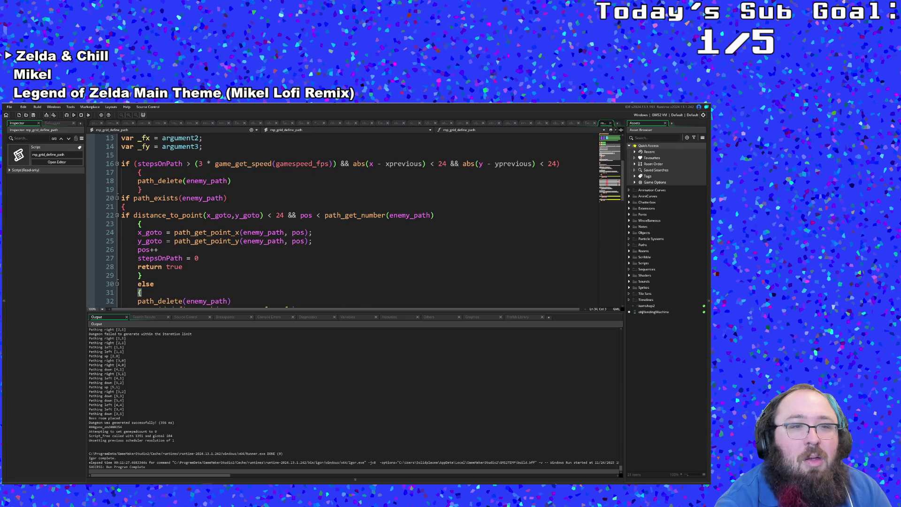
pyautogui.click(217, 249)
pyautogui.click(140, 222)
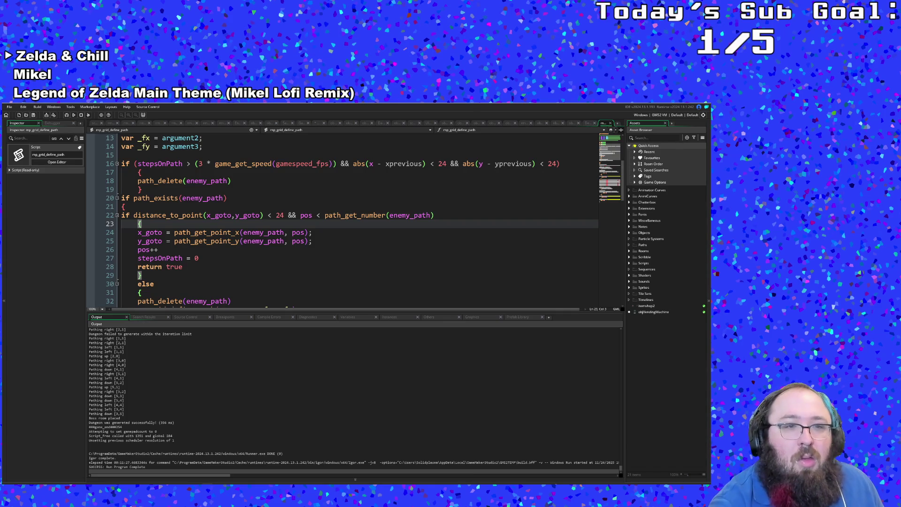
pyautogui.scroll(-2, 352, 225)
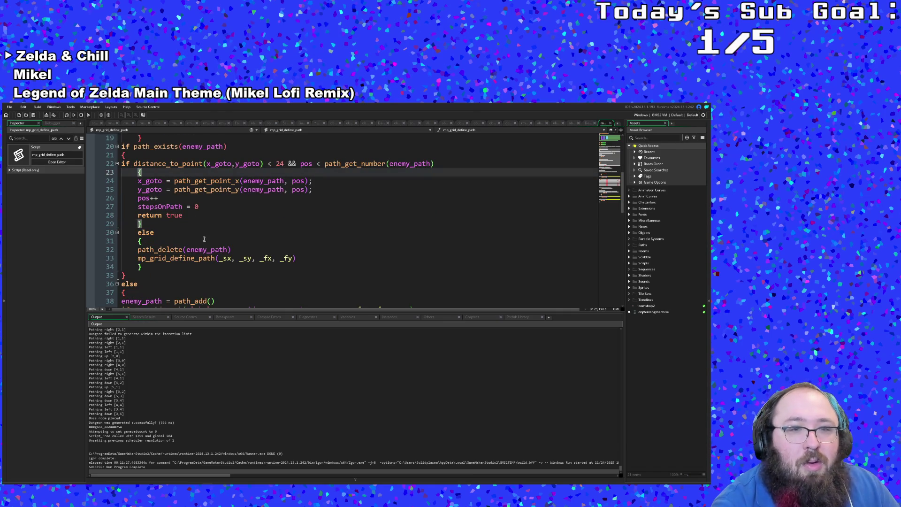
pyautogui.scroll(-4, 204, 239)
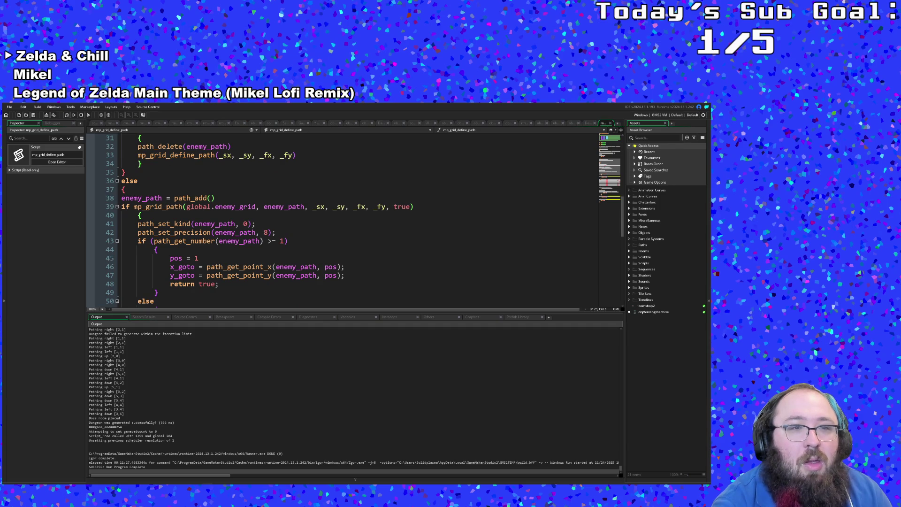
pyautogui.scroll(5, 211, 250)
pyautogui.scroll(5, 211, 250)
pyautogui.scroll(-2, 212, 251)
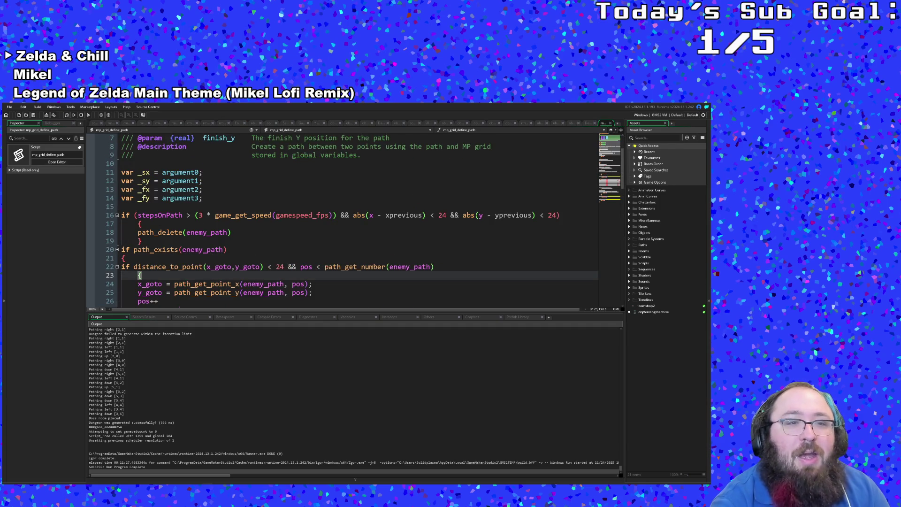
pyautogui.scroll(-2, 211, 251)
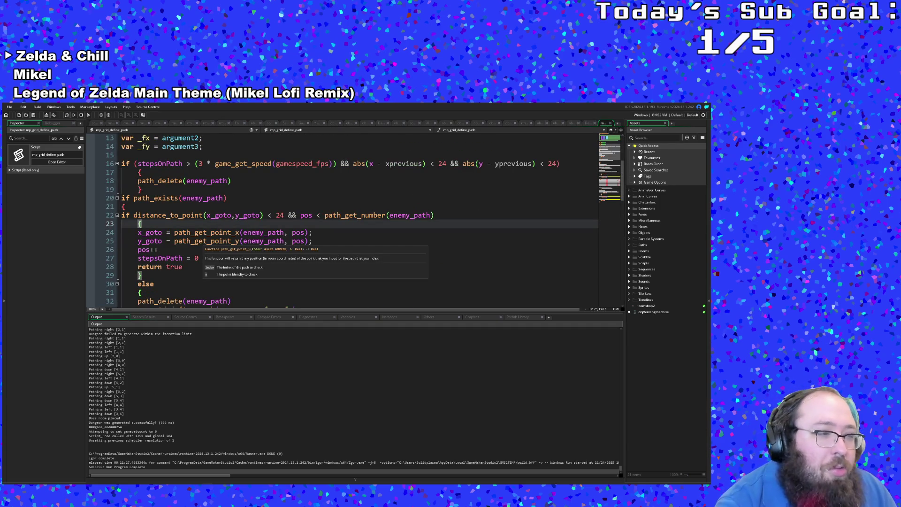
pyautogui.scroll(2, 212, 251)
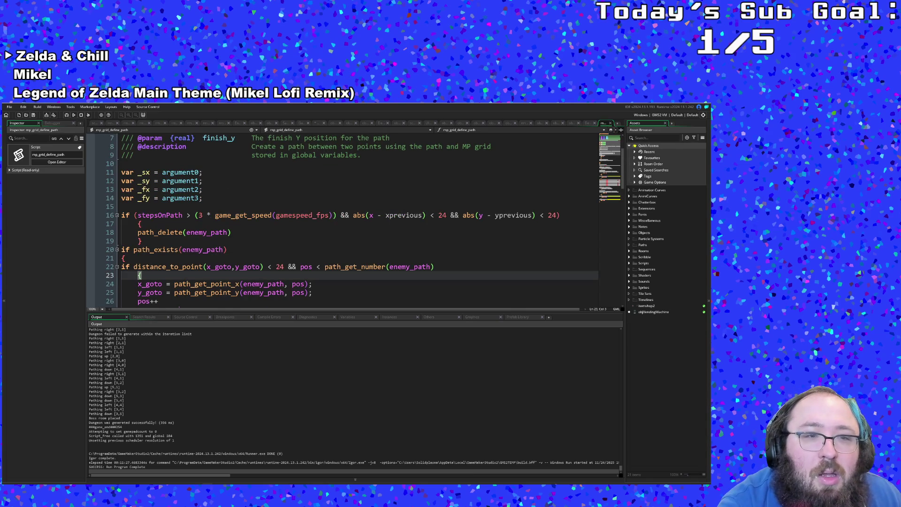
pyautogui.scroll(-2, 211, 250)
pyautogui.scroll(-2, 212, 251)
pyautogui.scroll(-2, 211, 251)
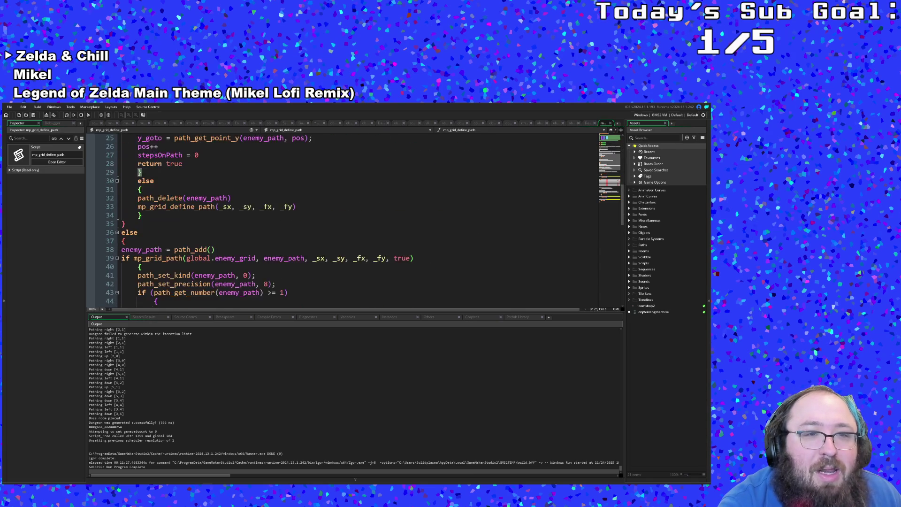
pyautogui.scroll(4, 212, 250)
pyautogui.scroll(-3, 211, 250)
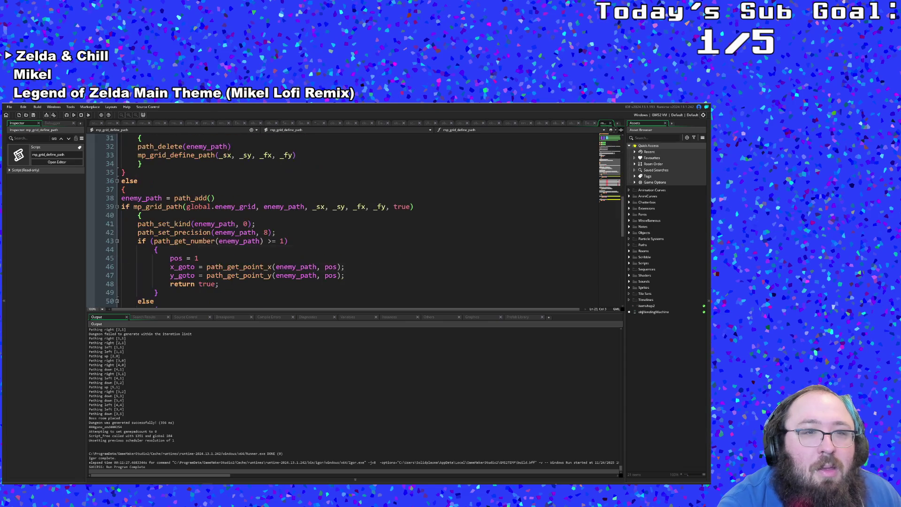
pyautogui.scroll(3, 212, 251)
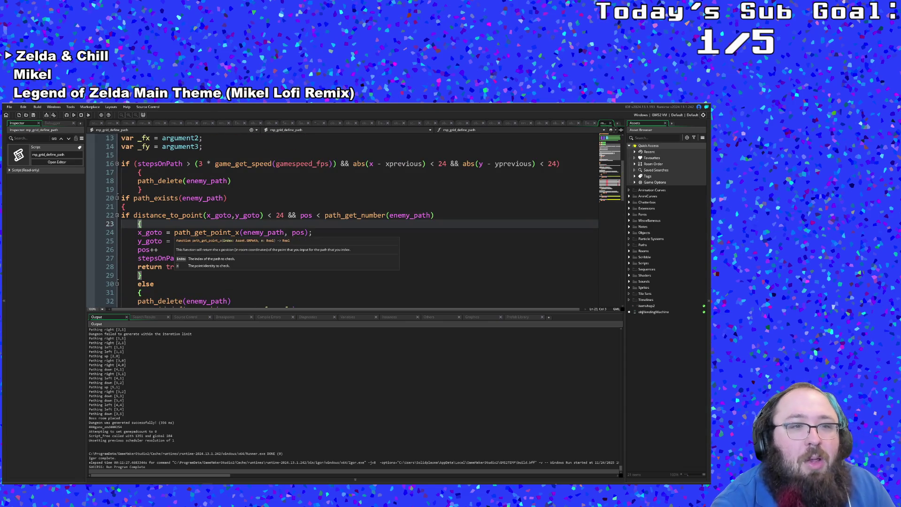
pyautogui.scroll(-4, 211, 251)
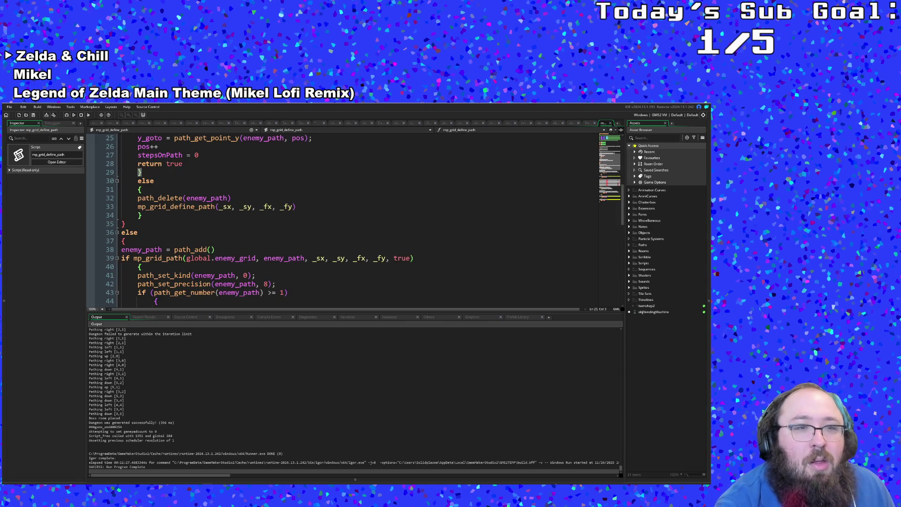
pyautogui.scroll(-4, 211, 251)
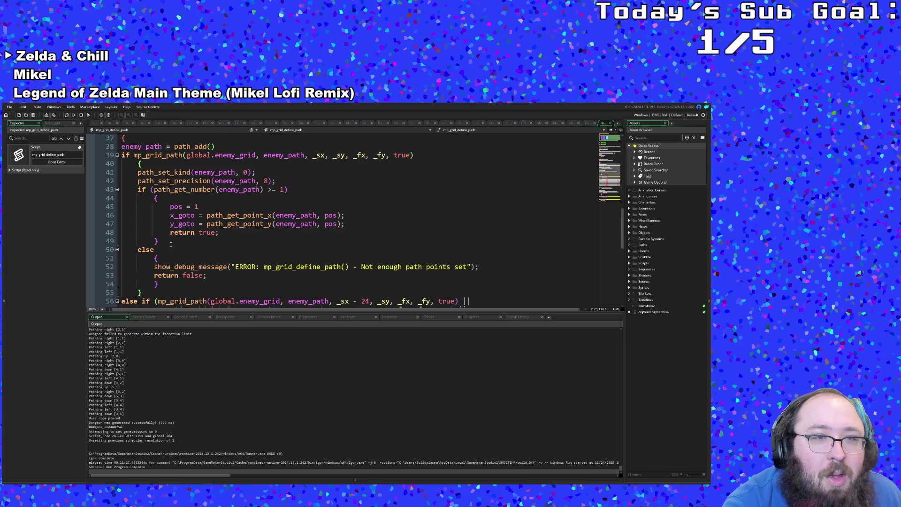
pyautogui.scroll(-3, 212, 251)
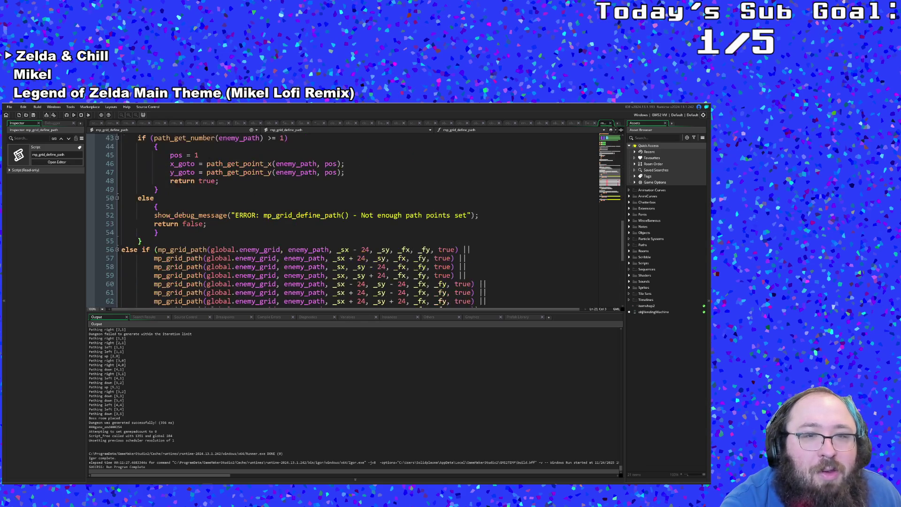
pyautogui.scroll(6, 211, 250)
pyautogui.scroll(-4, 197, 258)
pyautogui.scroll(-3, 197, 258)
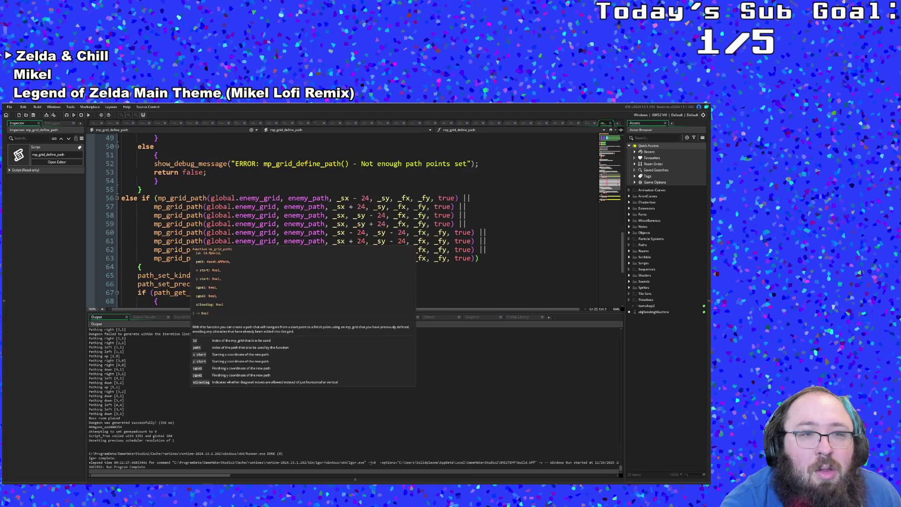
pyautogui.scroll(-2, 197, 258)
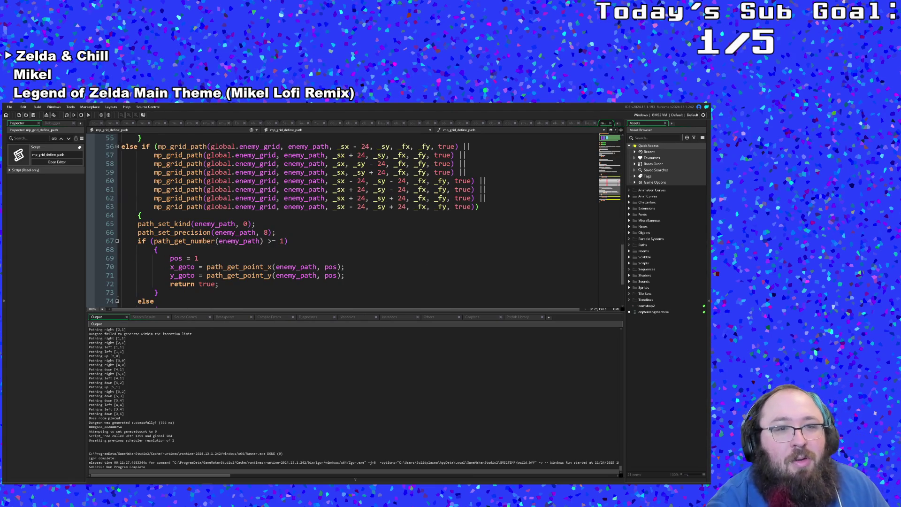
pyautogui.scroll(4, 211, 226)
pyautogui.scroll(3, 211, 225)
pyautogui.scroll(2, 211, 225)
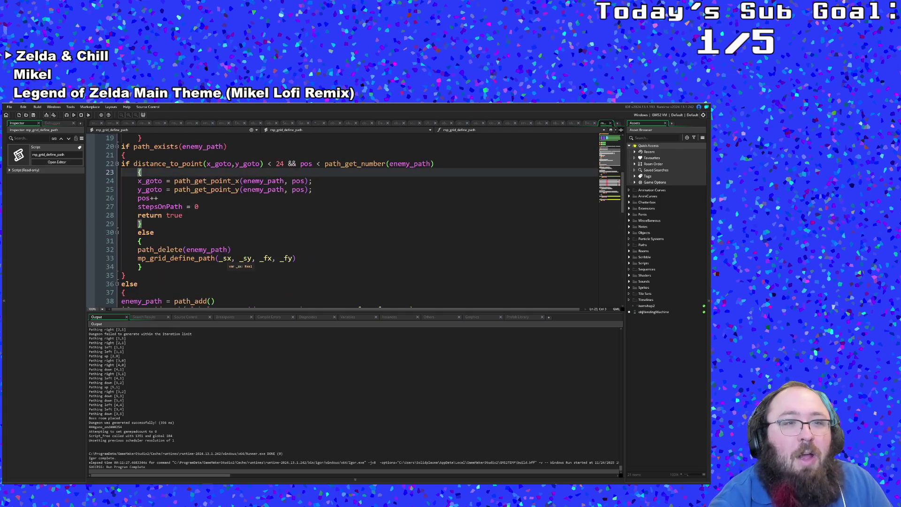
pyautogui.click(211, 224)
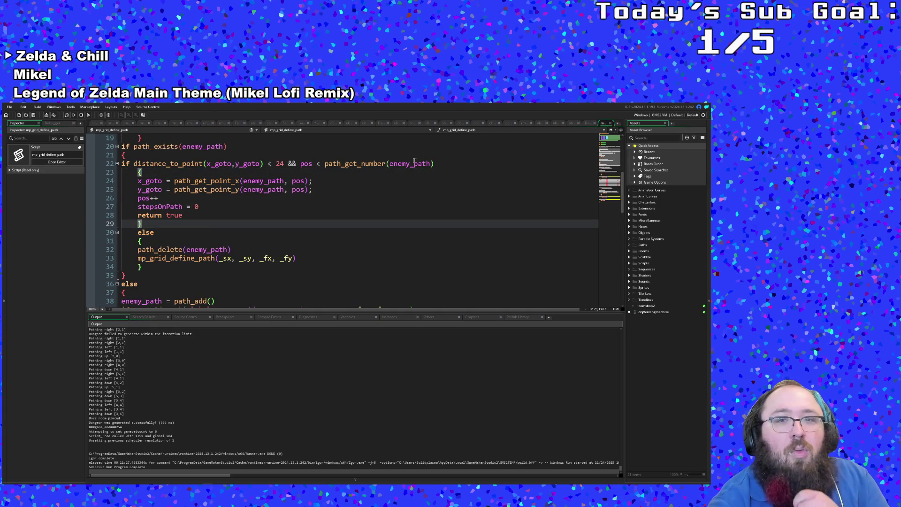
# Extend line 22's condition with paint_get_position_value(x_goto,y_goto) from autocomplete
pyautogui.click(450, 164)
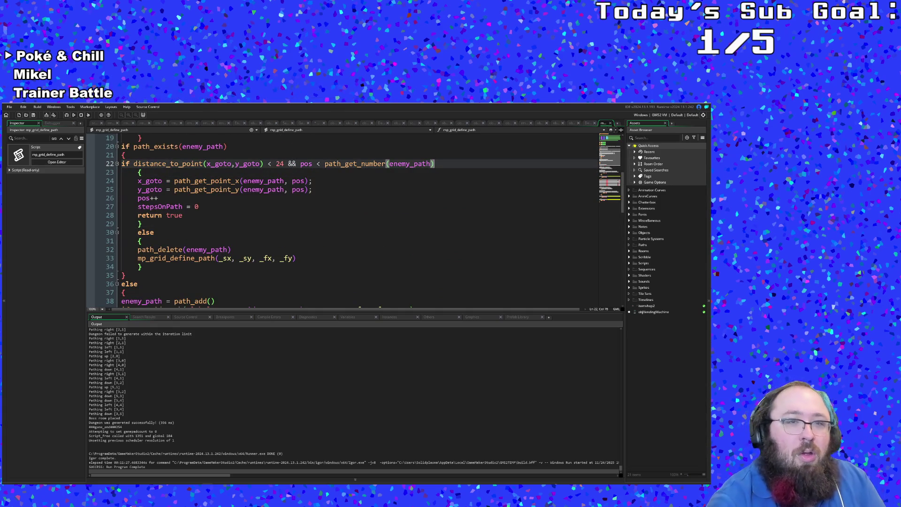
pyautogui.write(' &&')
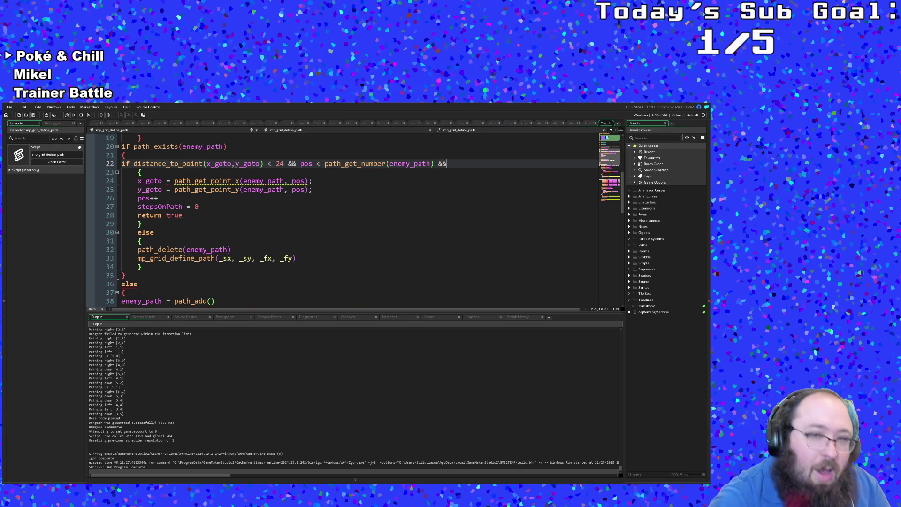
pyautogui.write(' pain')
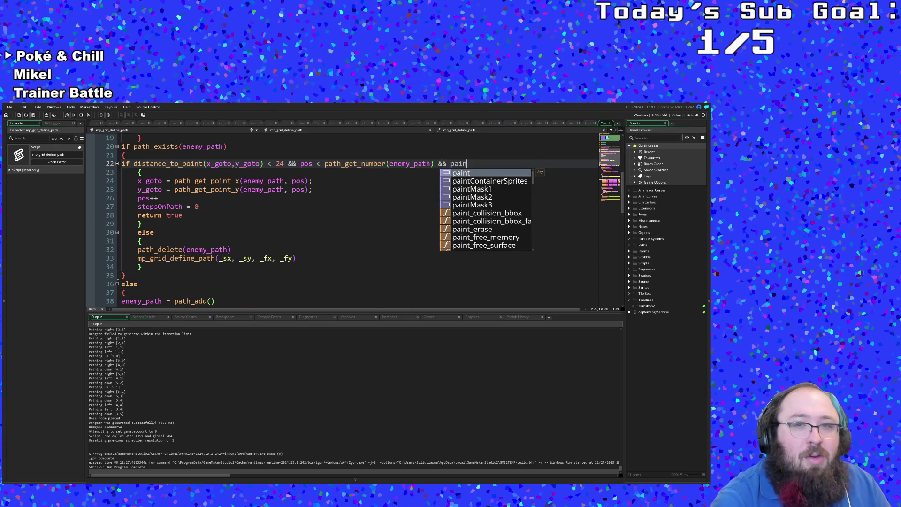
pyautogui.write('_v')
pyautogui.press('BackSpace')
pyautogui.write('cl')
pyautogui.press('BackSpace')
pyautogui.press('BackSpace')
pyautogui.write('po')
pyautogui.press('BackSpace')
pyautogui.press('BackSpace')
pyautogui.press('BackSpace')
pyautogui.press('BackSpace')
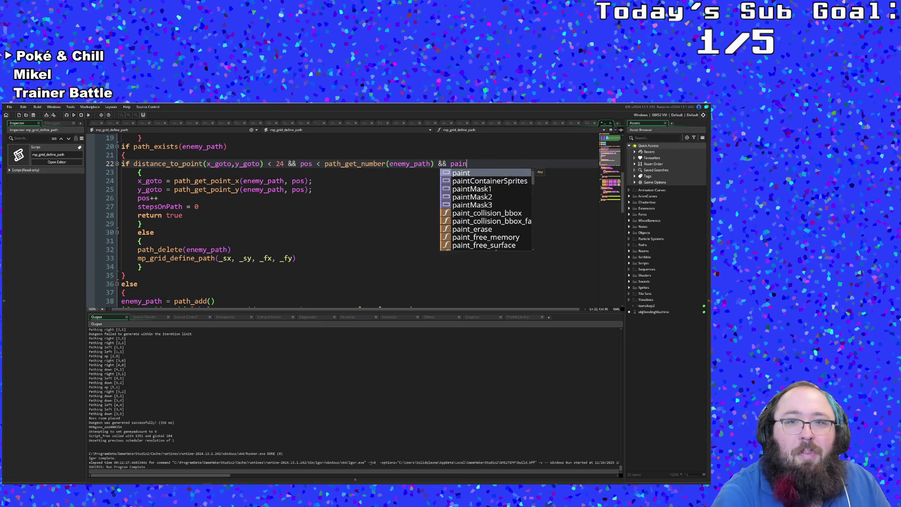
pyautogui.write('t_')
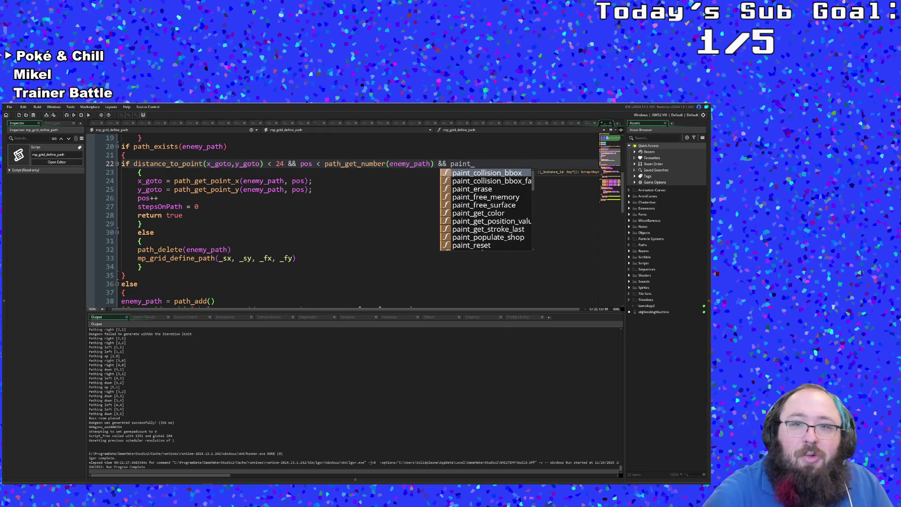
pyautogui.press('Down')
pyautogui.press('Down')
pyautogui.press('Down')
pyautogui.press('Down')
pyautogui.press('Down')
pyautogui.press('Down')
pyautogui.press('Down')
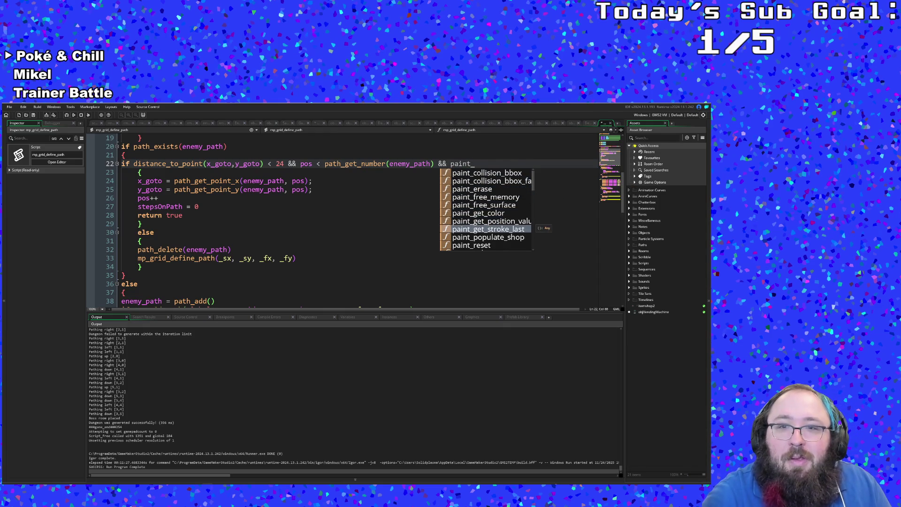
pyautogui.press('Up')
pyautogui.press('Return')
pyautogui.write('(')
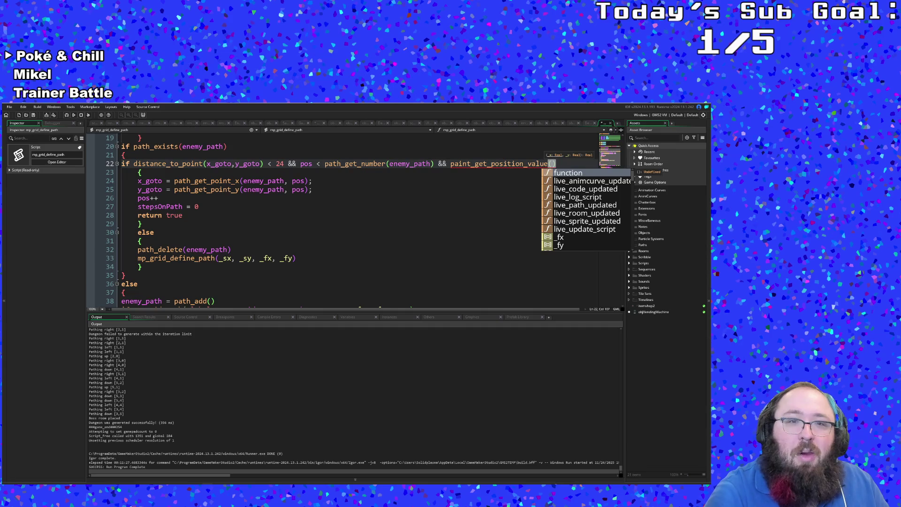
pyautogui.write('x_')
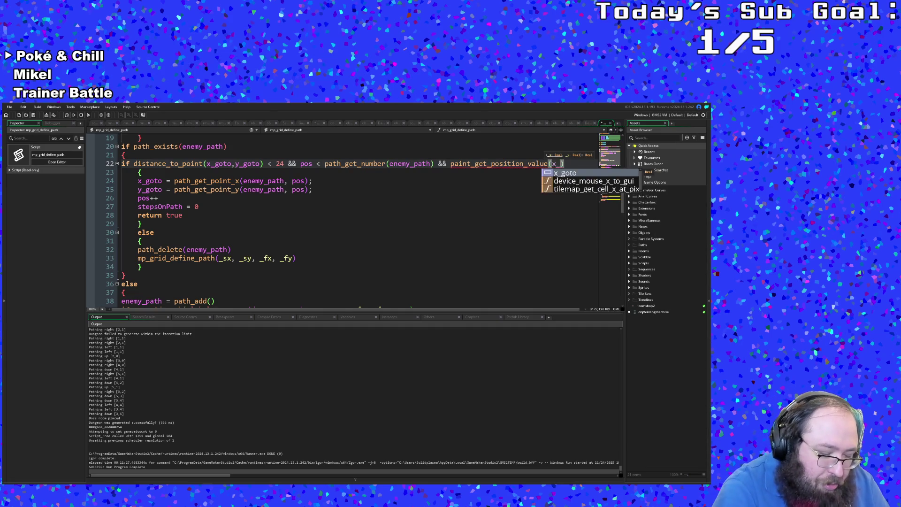
pyautogui.write('goto')
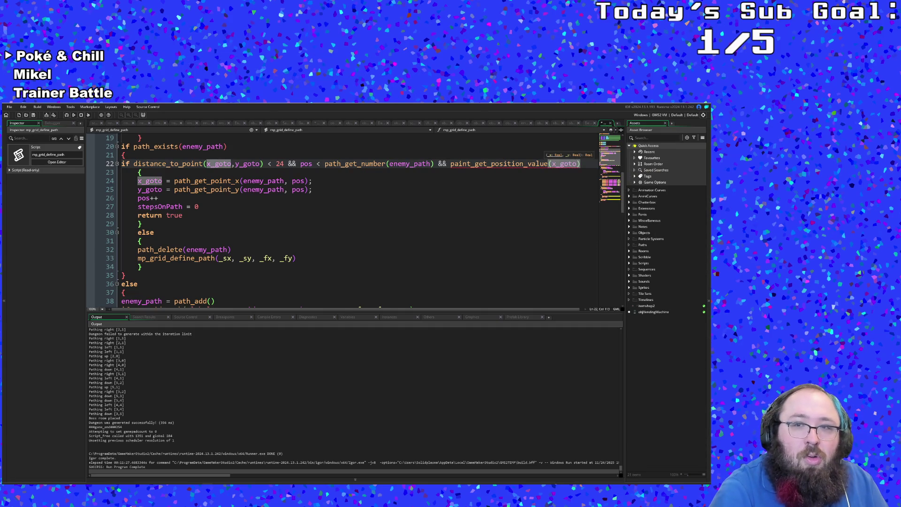
pyautogui.write(',y_')
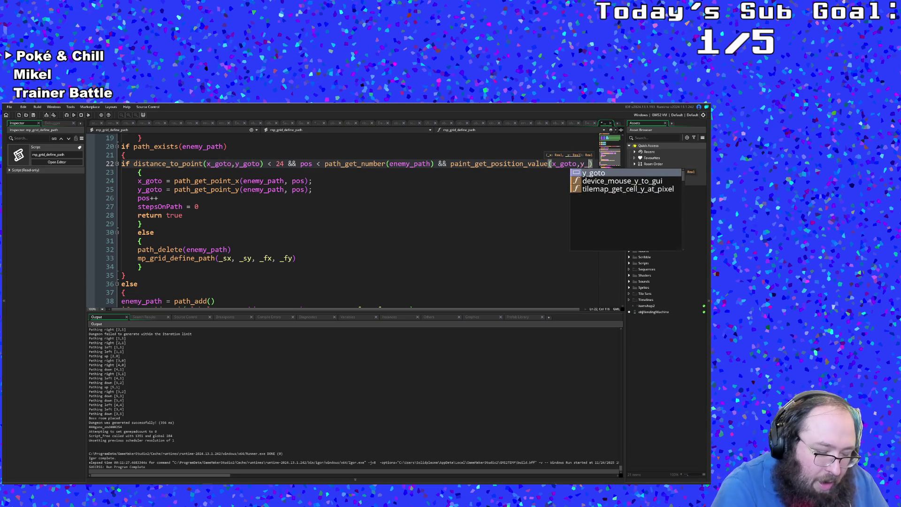
pyautogui.write('goto')
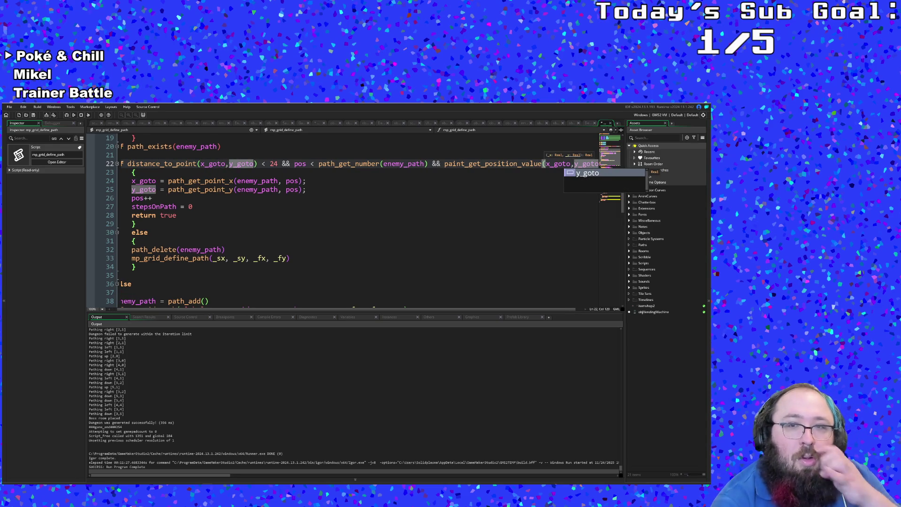
pyautogui.write(')')
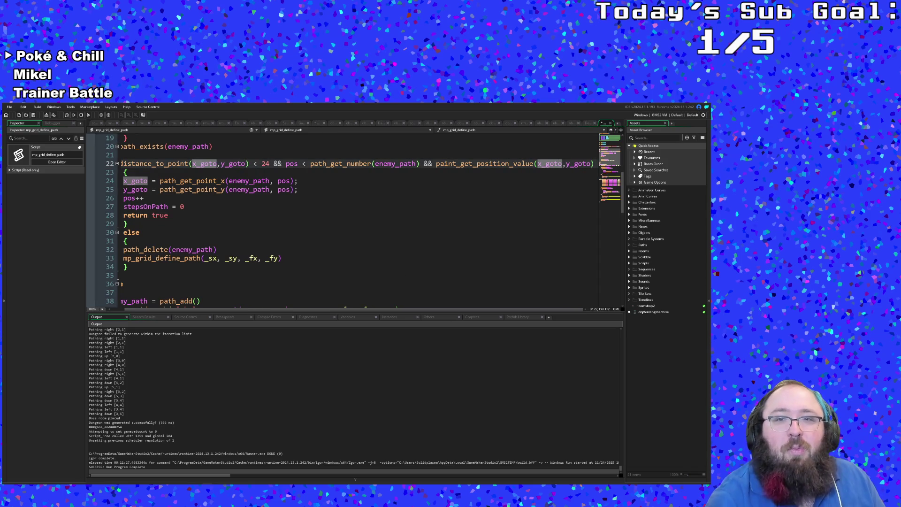
# Finish the comparison as != PaintColors.Brown, fixing the wrongly cased PAINT text
pyautogui.press('Right')
pyautogui.press('Right')
pyautogui.press('End')
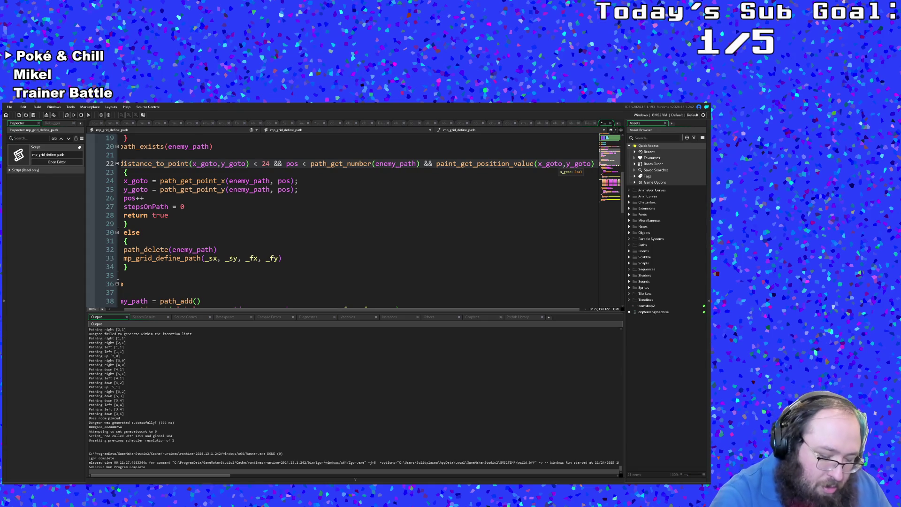
pyautogui.write('!=')
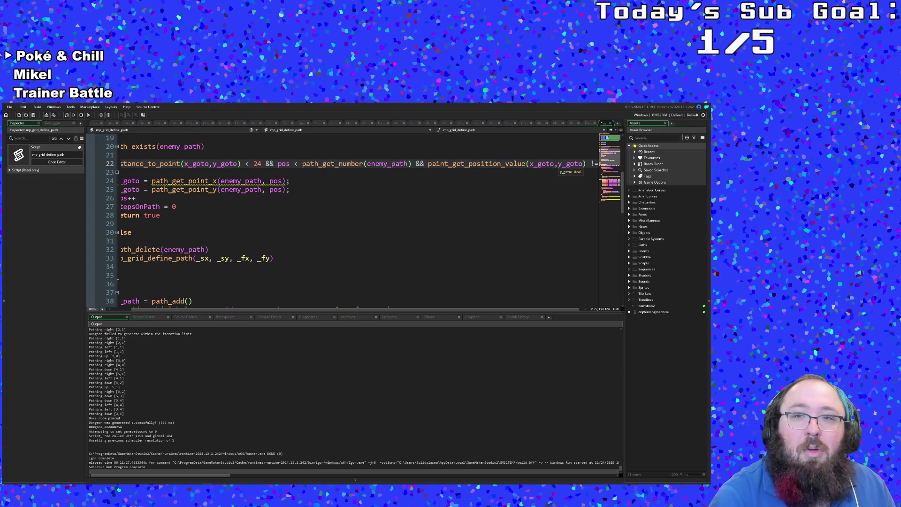
pyautogui.write(' PAINT')
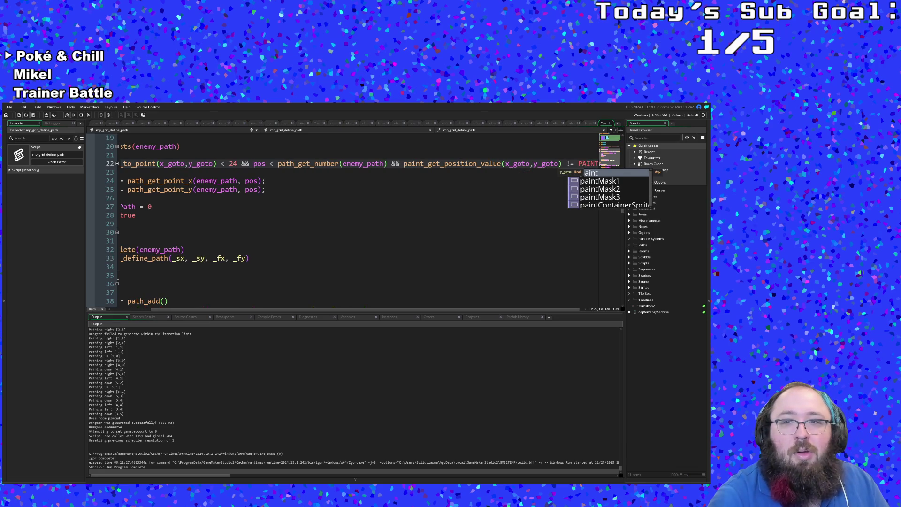
pyautogui.press('BackSpace')
pyautogui.press('BackSpace')
pyautogui.press('BackSpace')
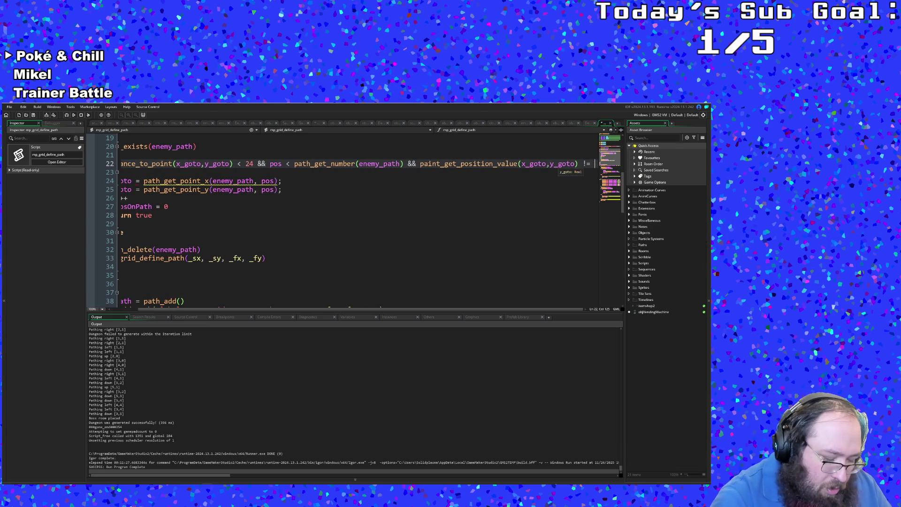
pyautogui.write('PAintcolo')
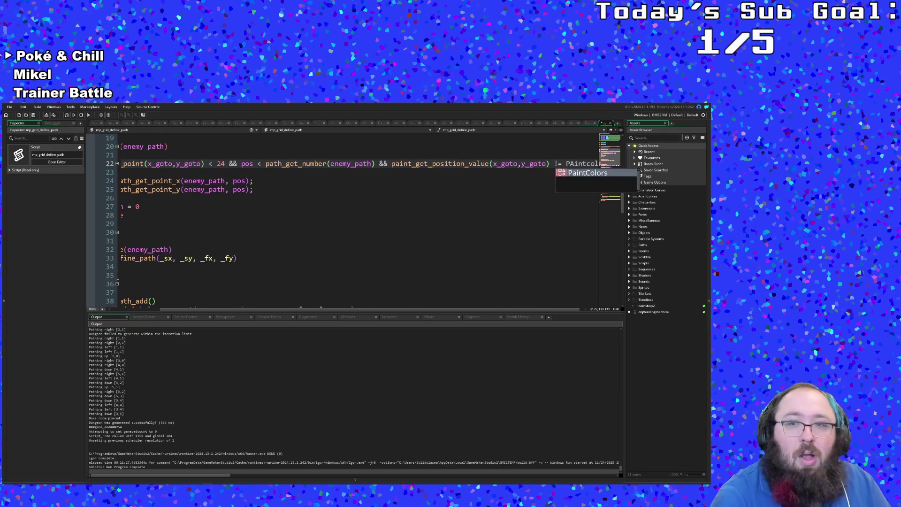
pyautogui.press('Return')
pyautogui.write('.B')
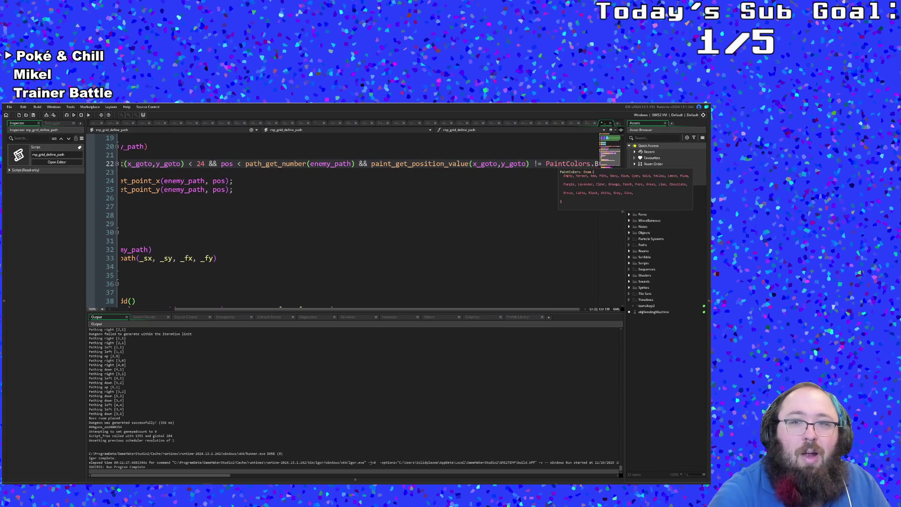
pyautogui.write('rown')
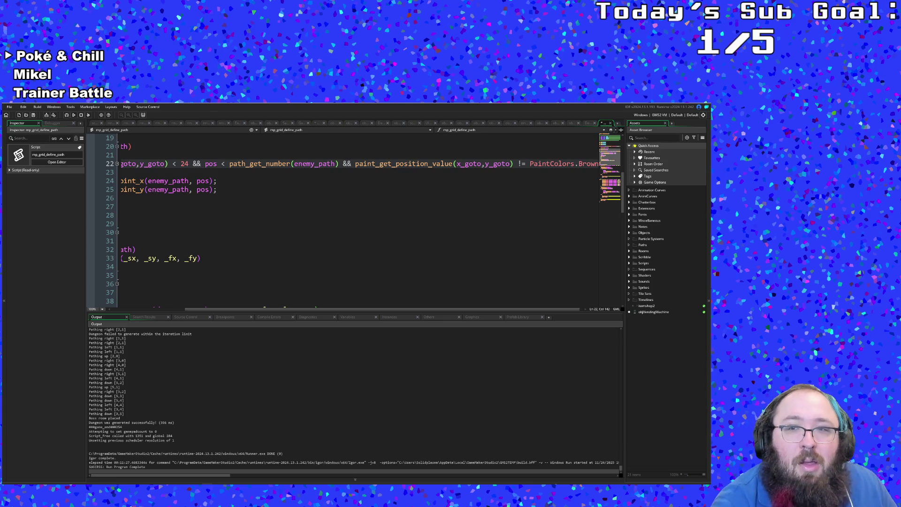
pyautogui.moveTo(389, 308)
pyautogui.mouseDown()
pyautogui.moveTo(402, 308)
pyautogui.moveTo(380, 308)
pyautogui.mouseUp()
pyautogui.click(141, 241)
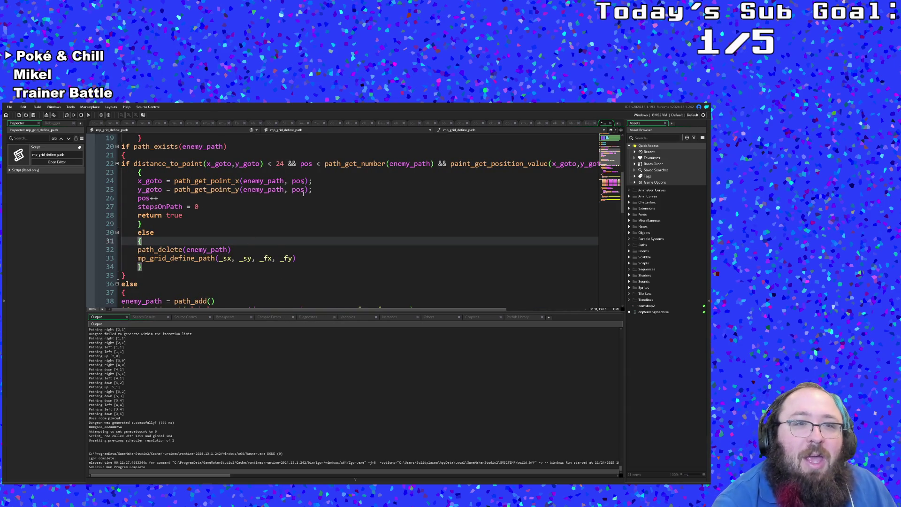
pyautogui.scroll(5, 351, 225)
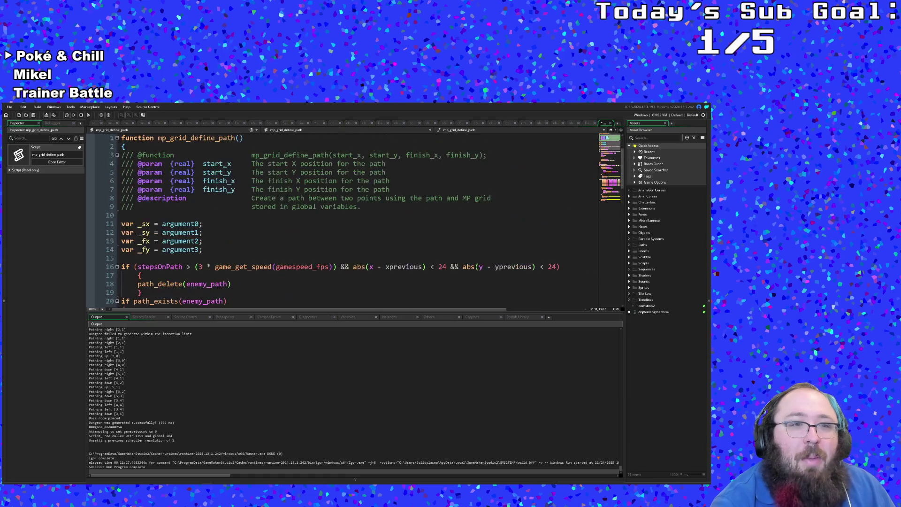
pyautogui.scroll(-3, 353, 225)
pyautogui.scroll(-4, 352, 226)
pyautogui.scroll(-4, 353, 225)
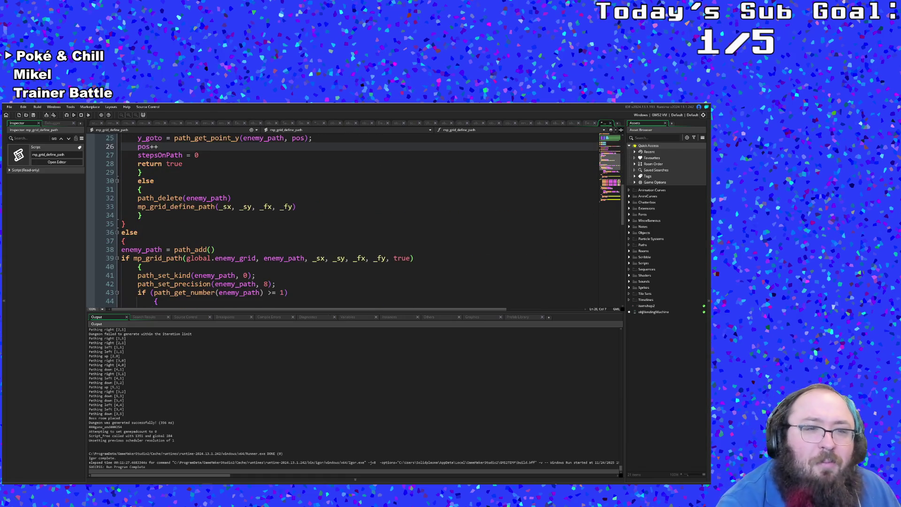
pyautogui.scroll(-4, 352, 225)
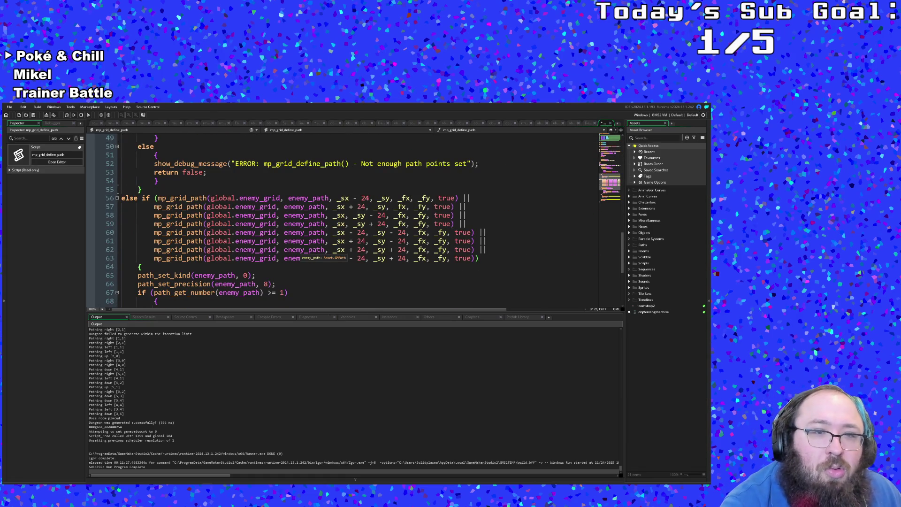
pyautogui.scroll(6, 352, 225)
pyautogui.scroll(4, 352, 225)
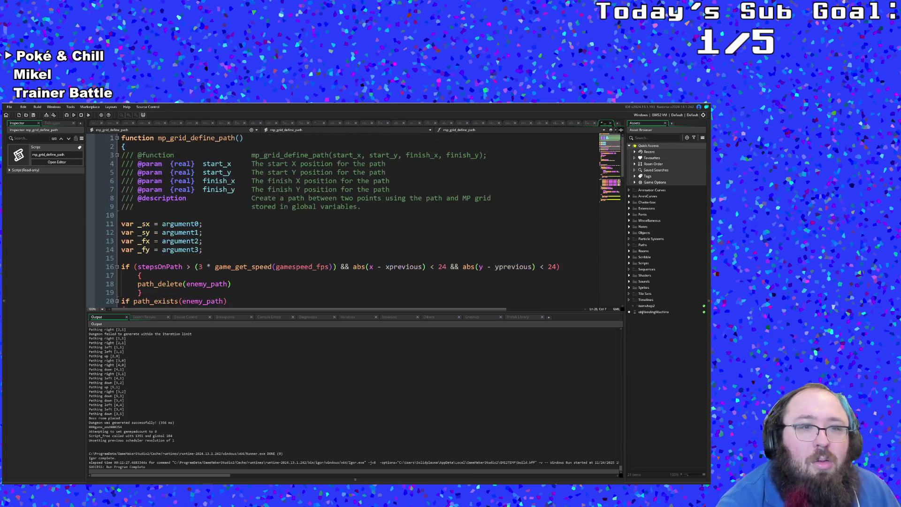
pyautogui.click(204, 249)
pyautogui.scroll(-3, 352, 226)
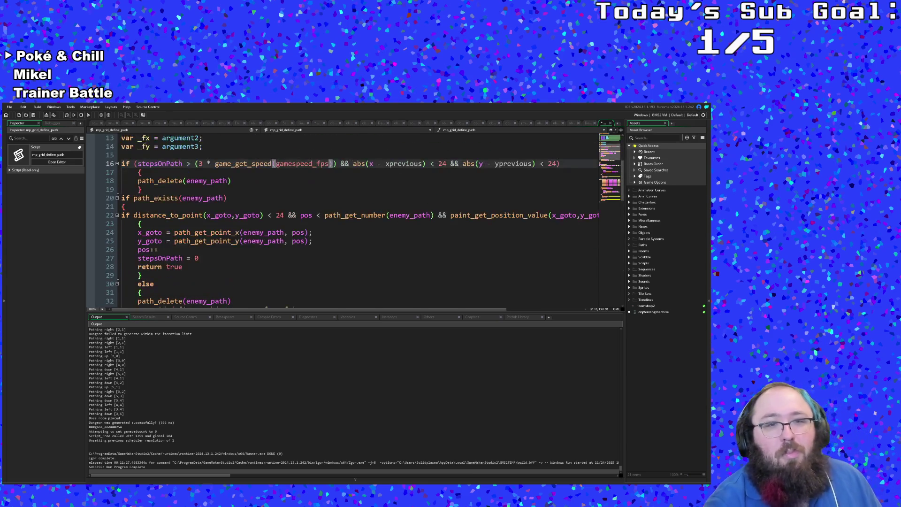
pyautogui.scroll(-3, 352, 226)
pyautogui.scroll(-5, 352, 225)
pyautogui.scroll(5, 352, 226)
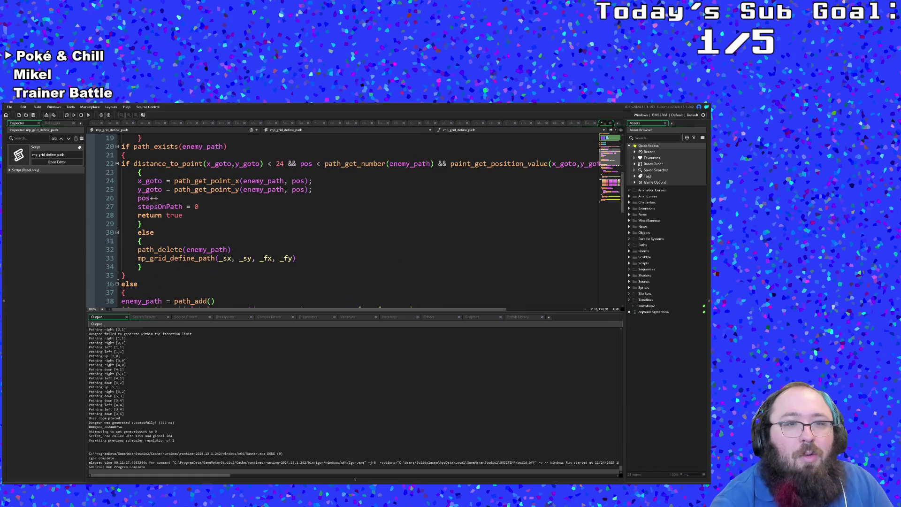
pyautogui.scroll(2, 352, 225)
pyautogui.click(262, 215)
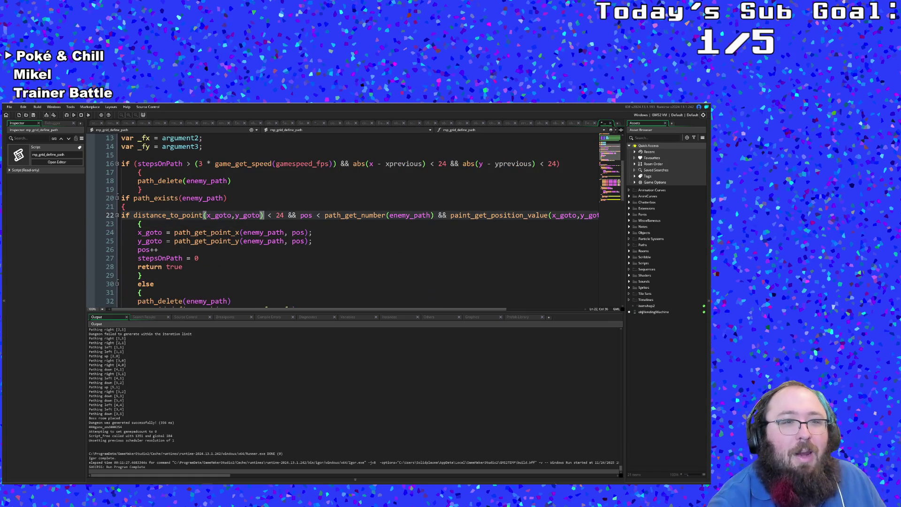
pyautogui.scroll(2, 352, 226)
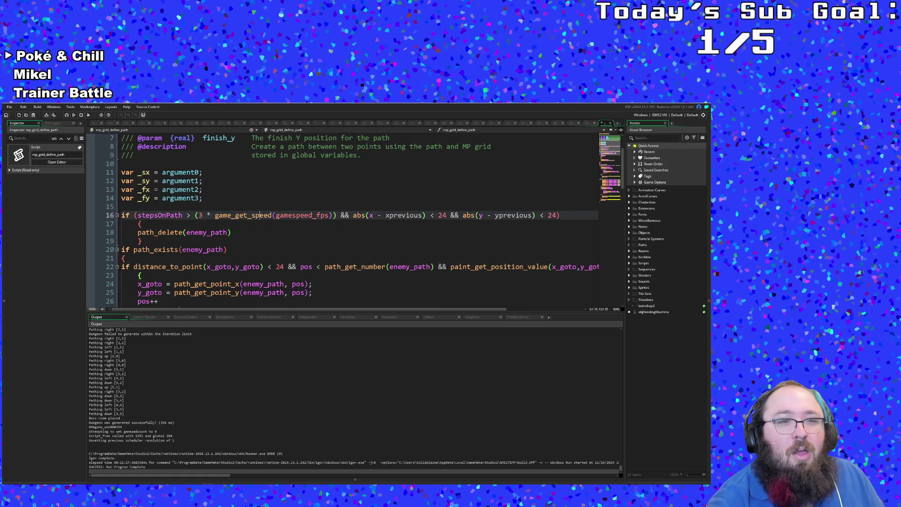
pyautogui.moveTo(274, 308)
pyautogui.mouseDown()
pyautogui.moveTo(328, 310)
pyautogui.moveTo(266, 310)
pyautogui.mouseUp()
pyautogui.press('Down')
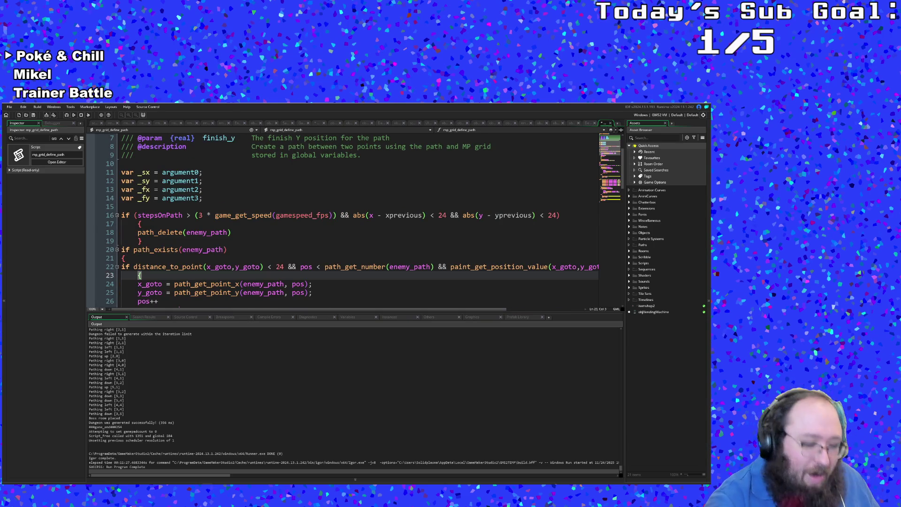
# Run the game, start from the title screen, and walk right out of the first room
pyautogui.click(9, 107)
pyautogui.click(9, 107)
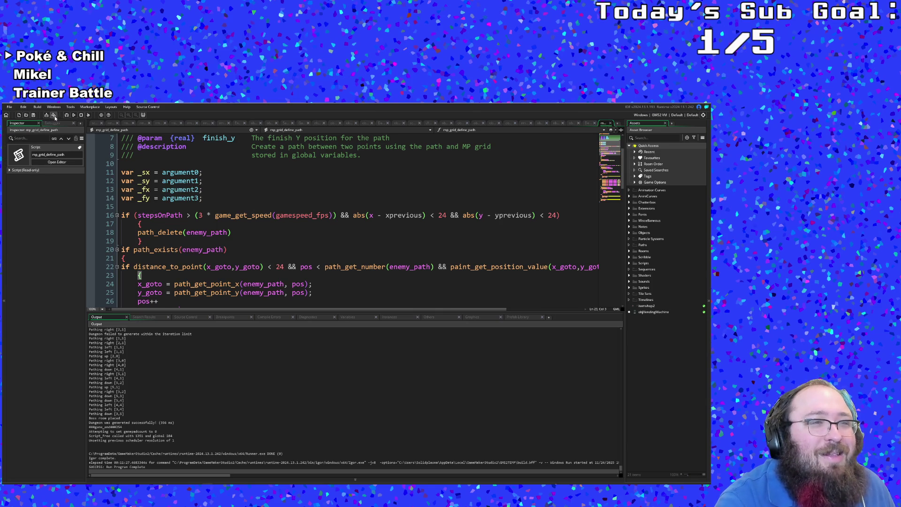
pyautogui.click(68, 116)
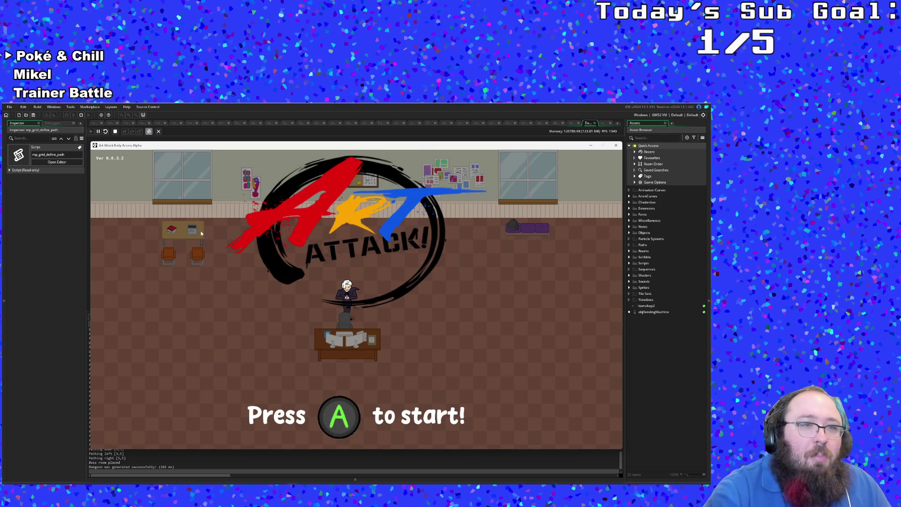
pyautogui.press('a')
pyautogui.press('Right')
pyautogui.press('Right')
pyautogui.press('Right')
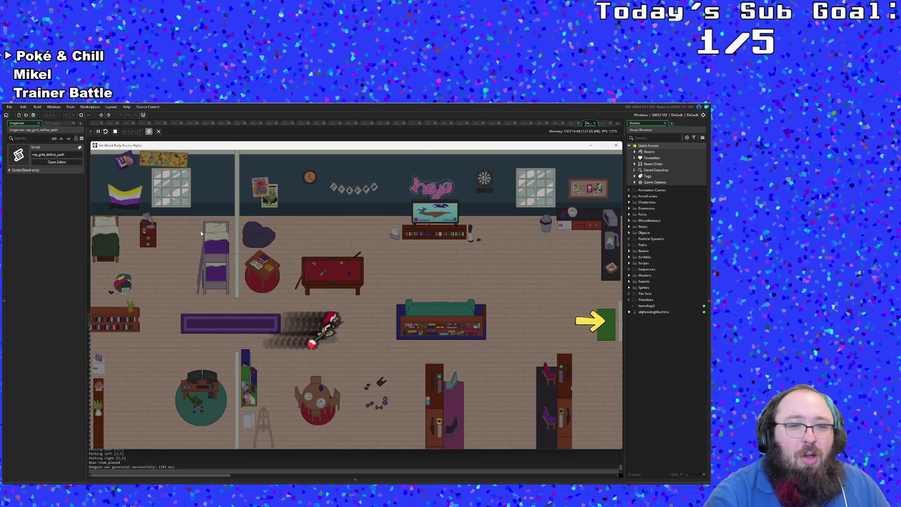
pyautogui.press('Right')
pyautogui.press('Right')
pyautogui.press('Right')
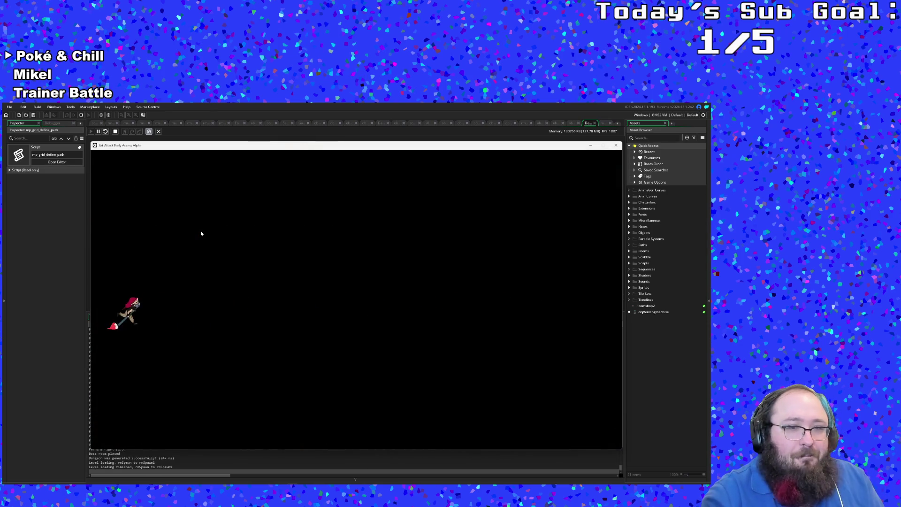
# Turn Music Volume off in the pause menu Settings and resume play
pyautogui.press('Escape')
pyautogui.press('Down')
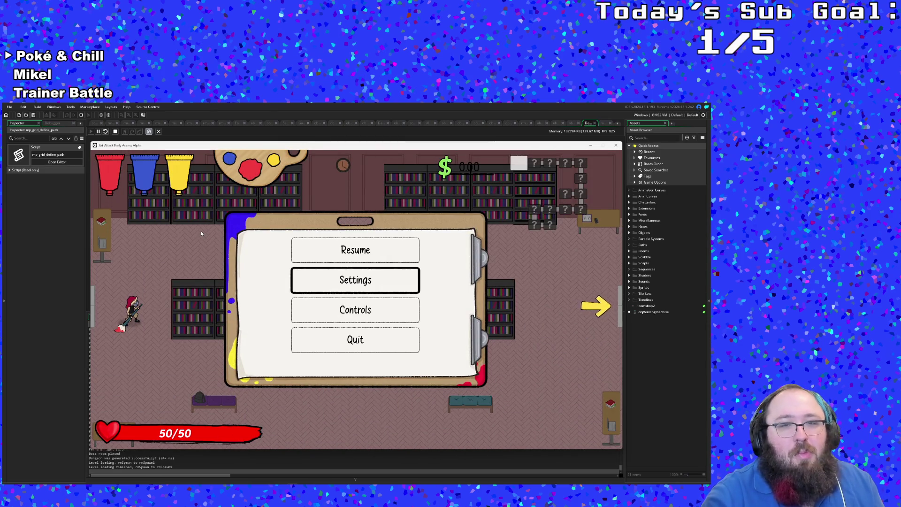
pyautogui.press('Return')
pyautogui.press('Down')
pyautogui.press('Down')
pyautogui.press('Down')
pyautogui.press('Down')
pyautogui.press('Down')
pyautogui.press('Up')
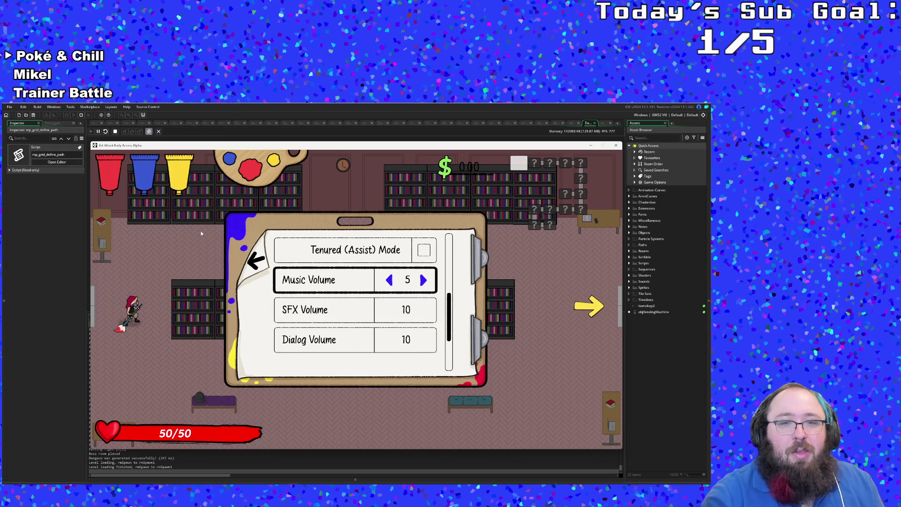
pyautogui.press('Left')
pyautogui.press('Left')
pyautogui.press('Escape')
pyautogui.press('Escape')
pyautogui.press('Right')
pyautogui.press('Down')
# Pick up the Nightshade, then set Color 1 to brown in the F1 debug menu
pyautogui.press('Right')
pyautogui.press('Right')
pyautogui.press('Up')
pyautogui.press('e')
pyautogui.press('Up')
pyautogui.press('Down')
pyautogui.press('Left')
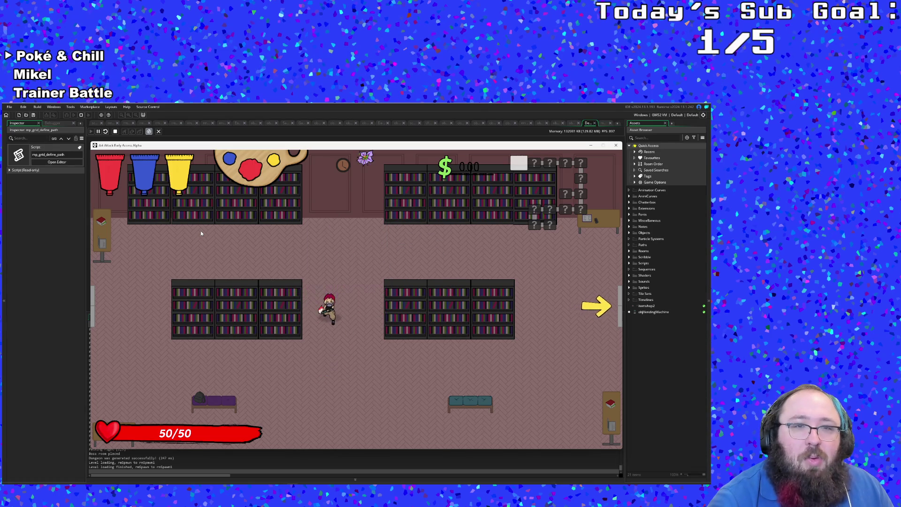
pyautogui.press('Escape')
pyautogui.press('Escape')
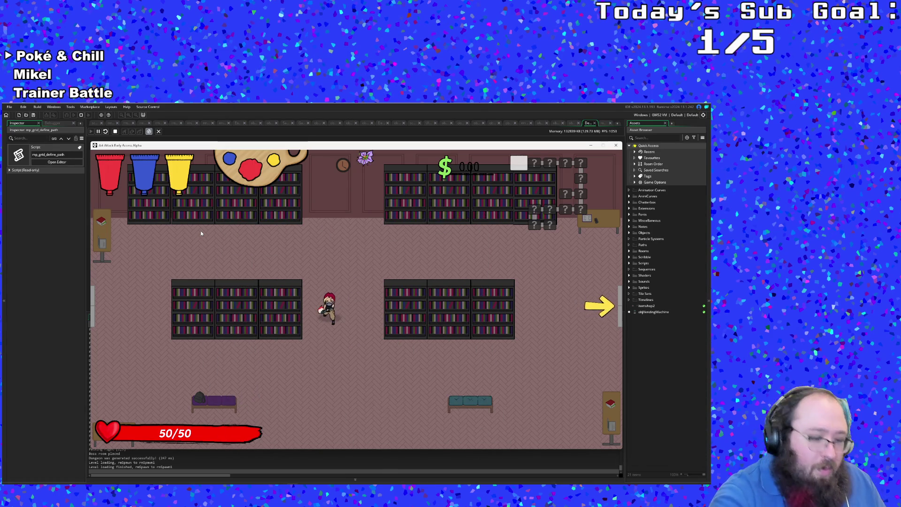
pyautogui.press('F1')
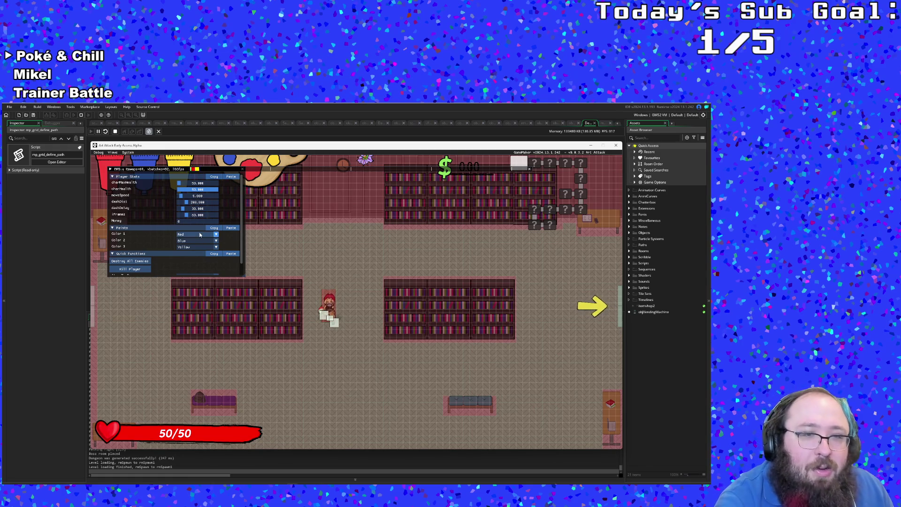
pyautogui.scroll(-2, 200, 241)
pyautogui.scroll(-2, 199, 241)
pyautogui.scroll(-2, 195, 246)
pyautogui.click(191, 248)
pyautogui.press('Escape')
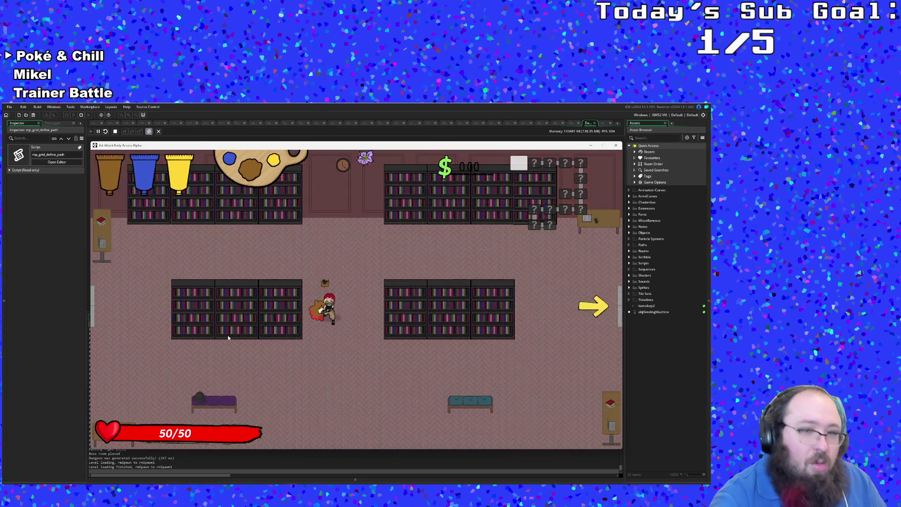
# Play through the library room, quit to the title screen, and close the game window
pyautogui.press('Right')
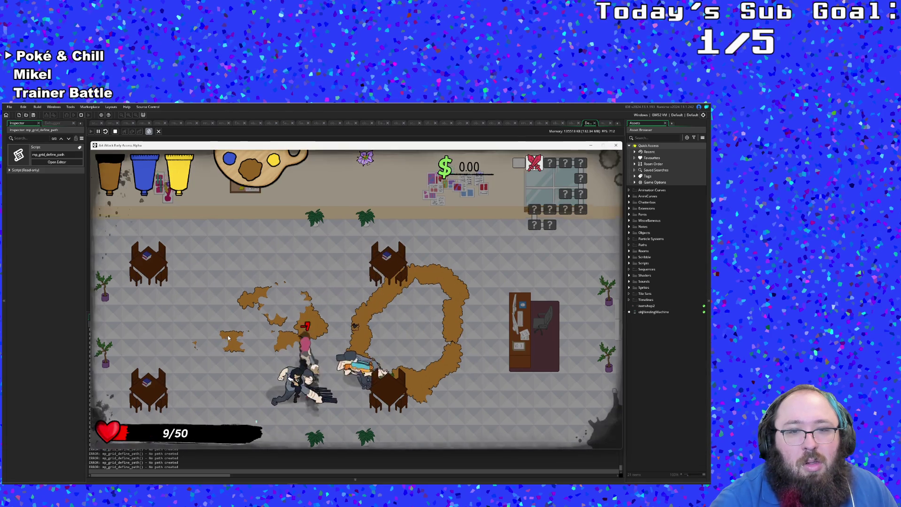
pyautogui.press('Escape')
pyautogui.press('Up')
pyautogui.press('Return')
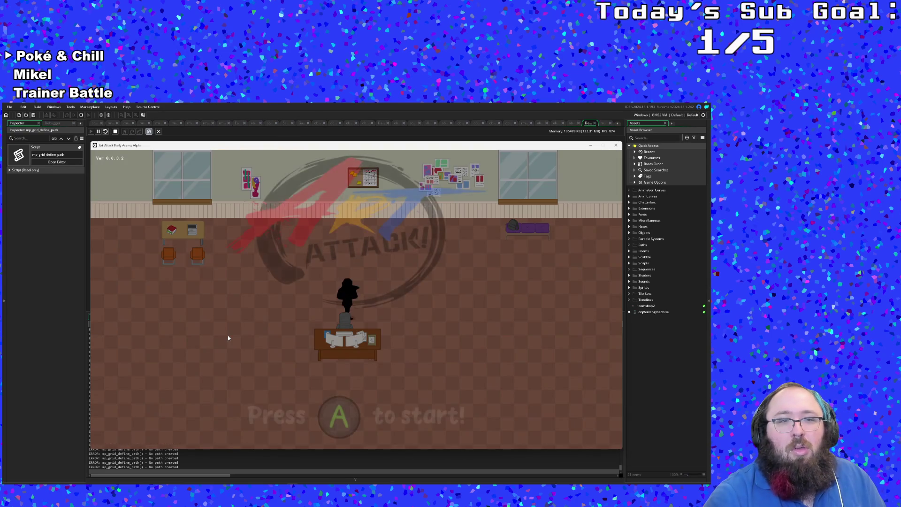
pyautogui.hotkey('alt', 'F4')
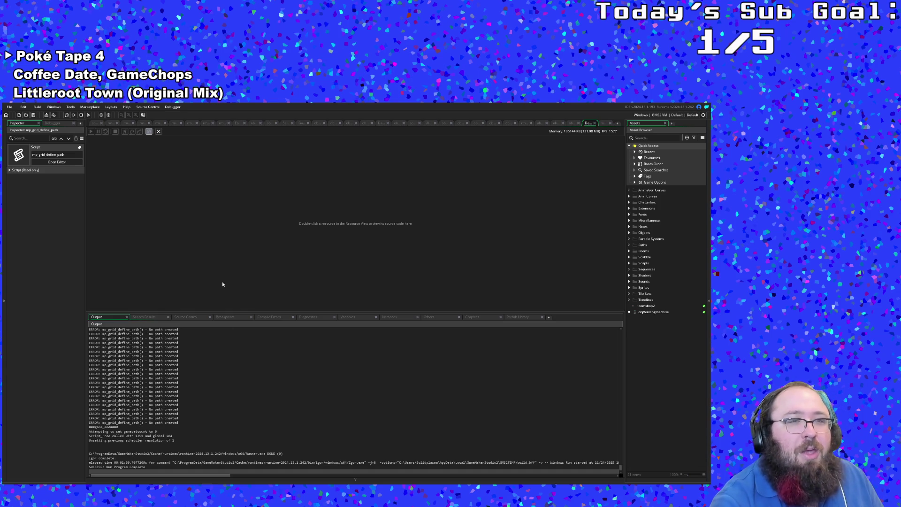
# Locate and open the EnemyBehavior script through the asset search
pyautogui.hotkey('ctrl', 't')
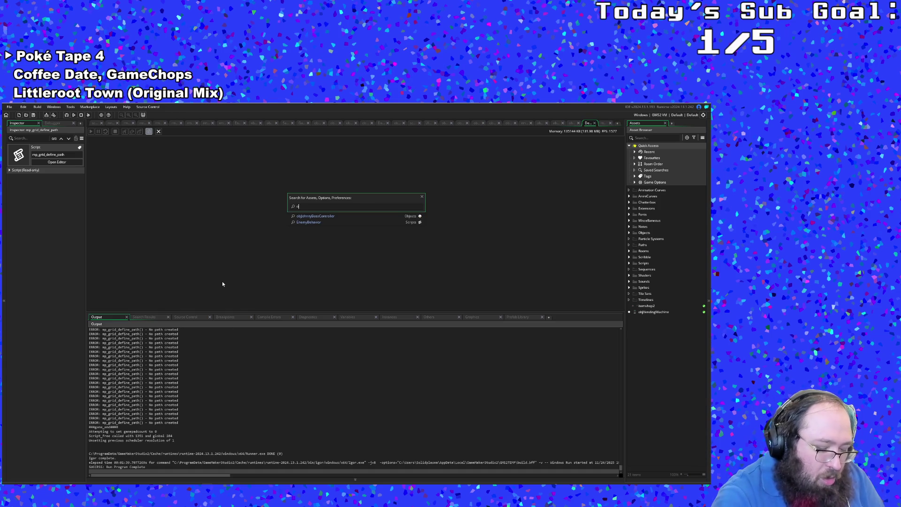
pyautogui.press('BackSpace')
pyautogui.write('object')
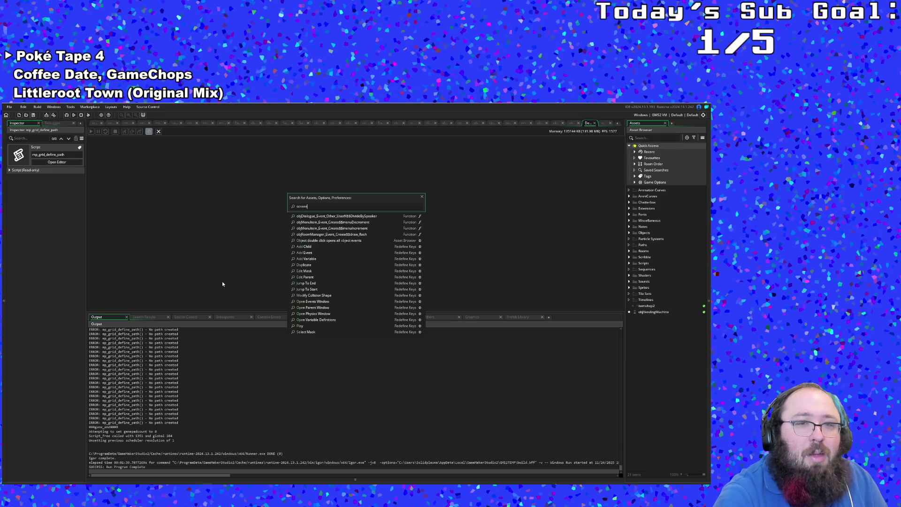
pyautogui.write('nemy')
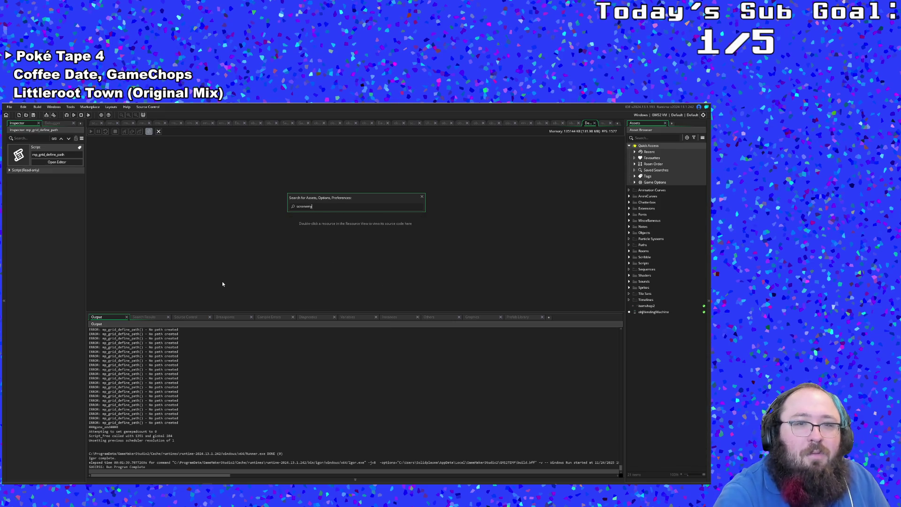
pyautogui.write('e')
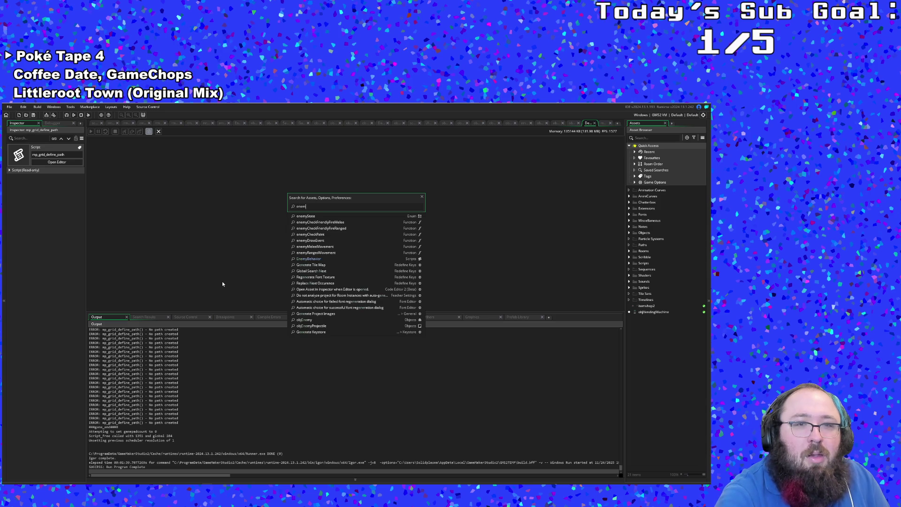
pyautogui.write('ybe')
pyautogui.press('Return')
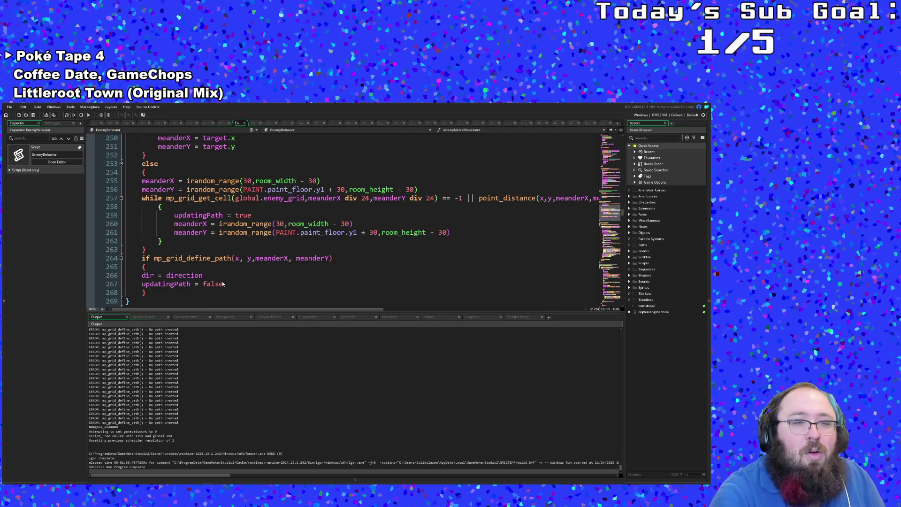
pyautogui.scroll(-5, 352, 218)
pyautogui.scroll(3, 352, 219)
pyautogui.scroll(-5, 352, 219)
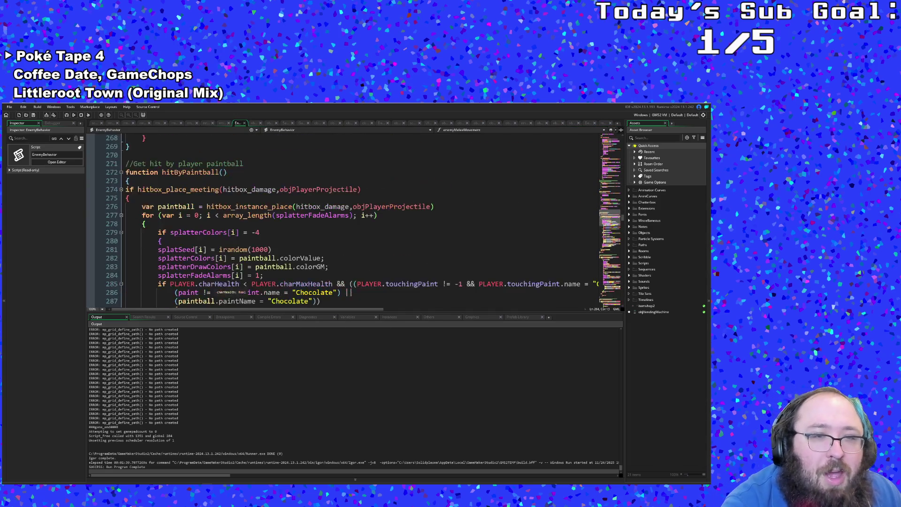
pyautogui.scroll(12, 353, 219)
pyautogui.scroll(10, 352, 219)
pyautogui.scroll(10, 352, 219)
pyautogui.scroll(10, 352, 218)
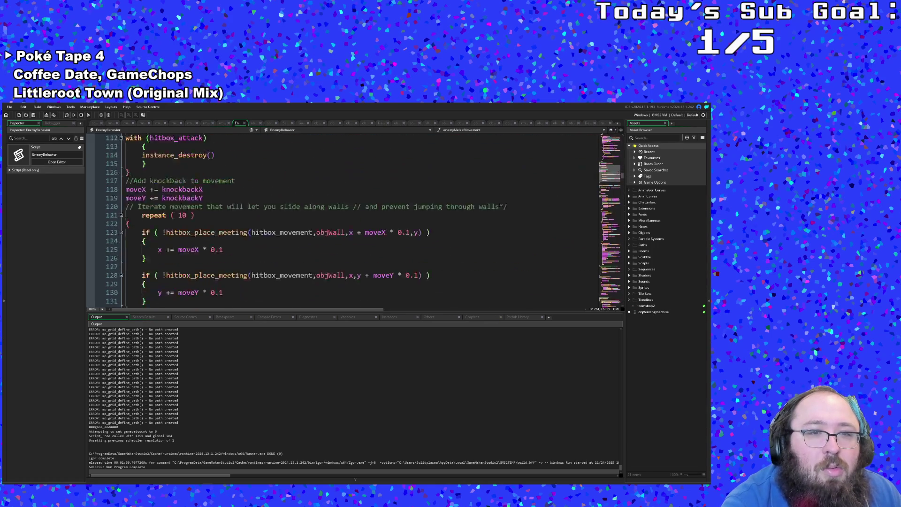
pyautogui.scroll(-4, 352, 218)
pyautogui.scroll(-4, 352, 218)
pyautogui.scroll(-3, 352, 218)
pyautogui.scroll(6, 353, 219)
pyautogui.scroll(8, 352, 218)
pyautogui.scroll(8, 352, 218)
pyautogui.scroll(8, 351, 218)
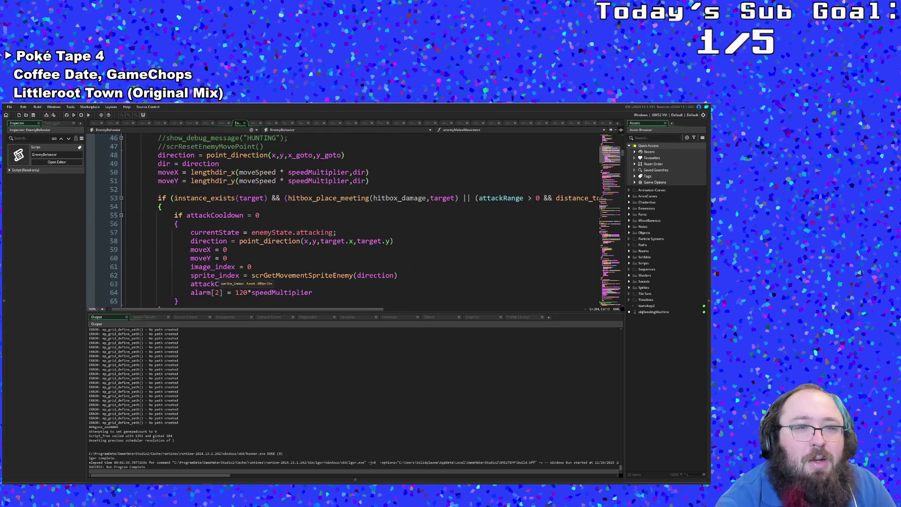
pyautogui.scroll(6, 352, 218)
# Highlight uses of direction, moveSpeed and target across the idle and hunting states
pyautogui.doubleClick(201, 267)
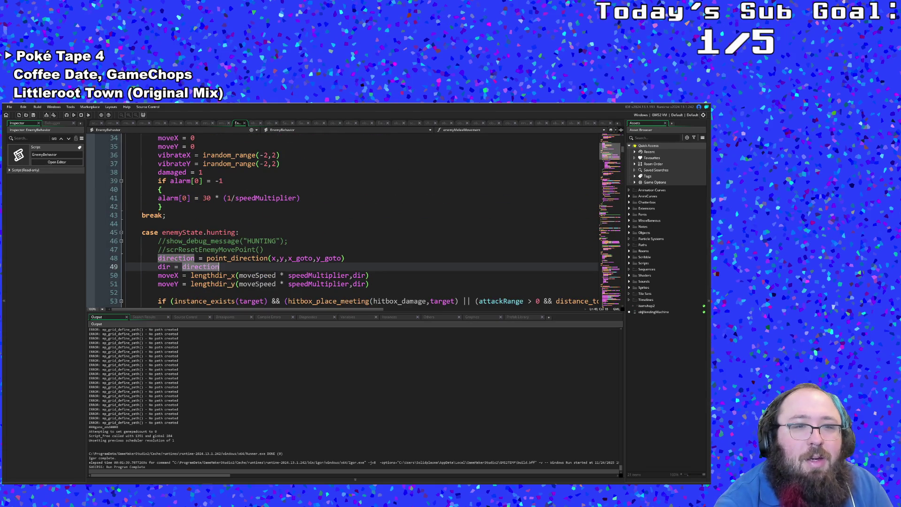
pyautogui.scroll(-2, 352, 218)
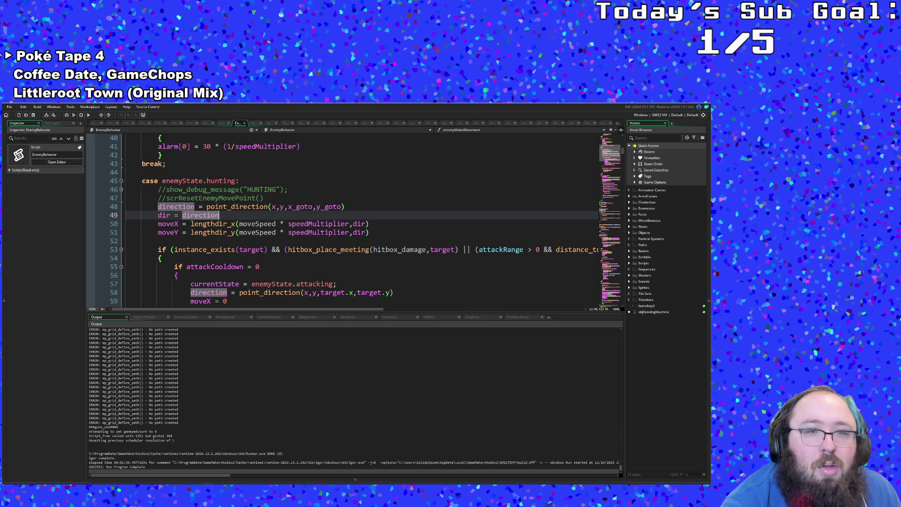
pyautogui.doubleClick(256, 223)
pyautogui.scroll(-3, 352, 232)
pyautogui.scroll(-3, 352, 232)
pyautogui.scroll(3, 352, 232)
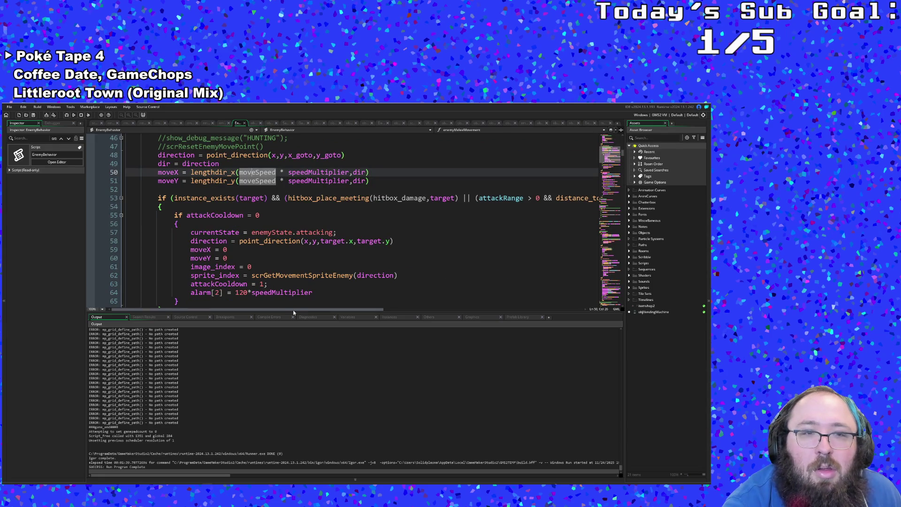
pyautogui.scroll(-3, 352, 232)
pyautogui.scroll(3, 352, 232)
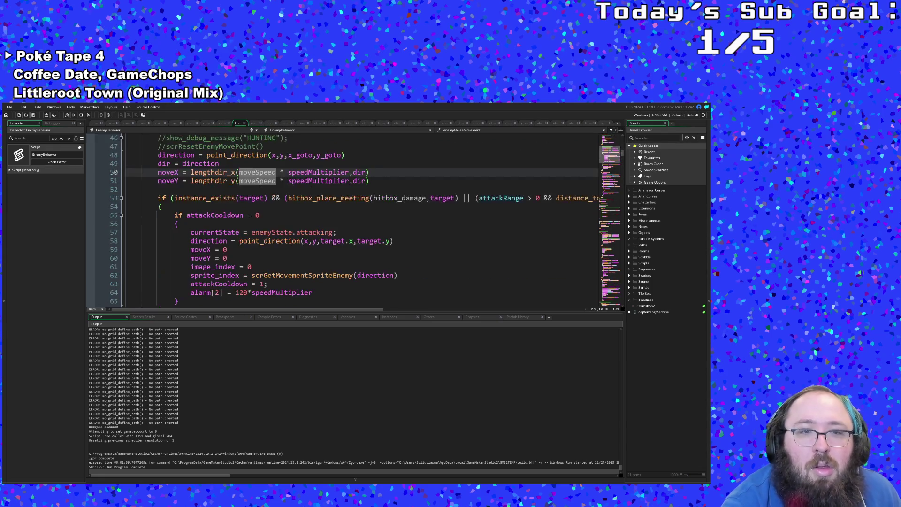
pyautogui.scroll(3, 352, 232)
pyautogui.scroll(-4, 352, 232)
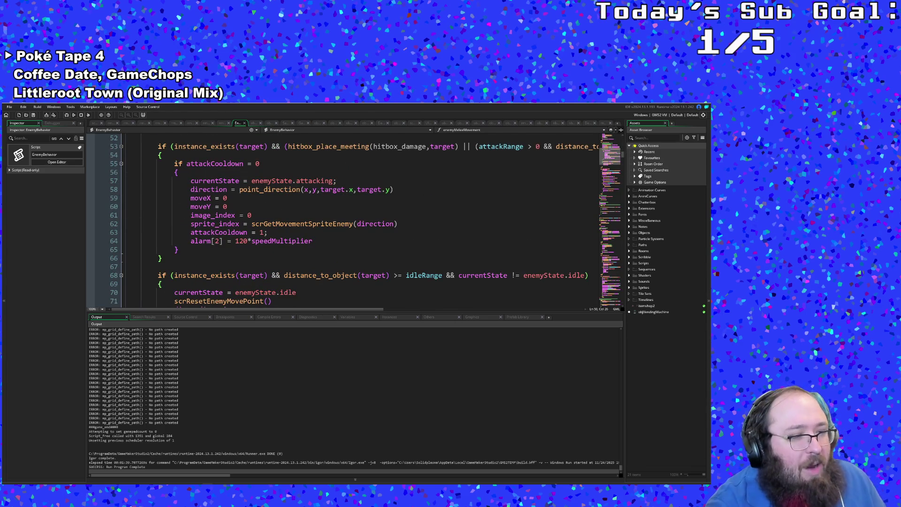
pyautogui.scroll(2, 288, 232)
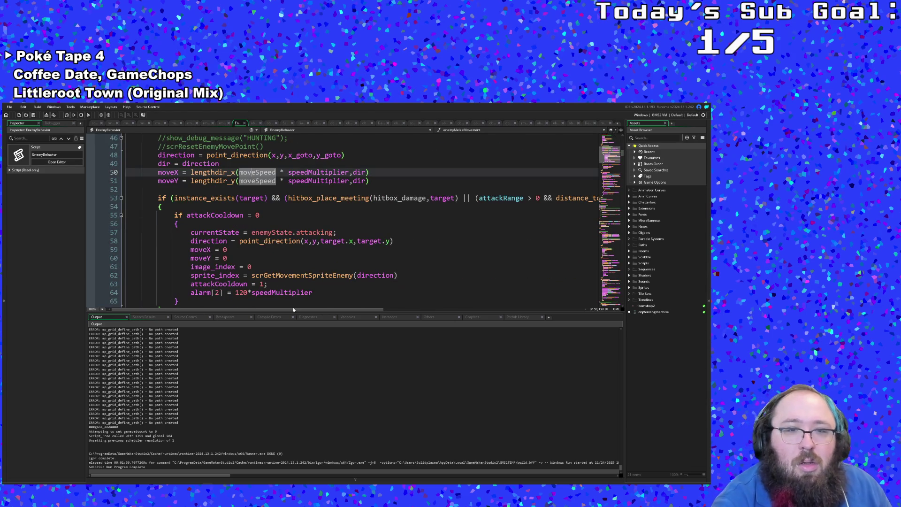
pyautogui.moveTo(287, 308)
pyautogui.mouseDown()
pyautogui.moveTo(418, 295)
pyautogui.moveTo(268, 299)
pyautogui.mouseUp()
pyautogui.scroll(2, 316, 232)
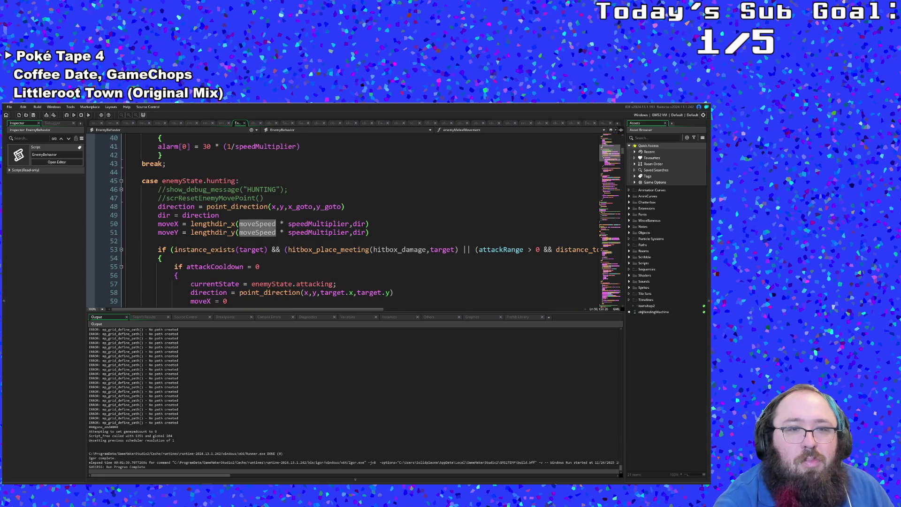
pyautogui.click(282, 266)
pyautogui.doubleClick(252, 249)
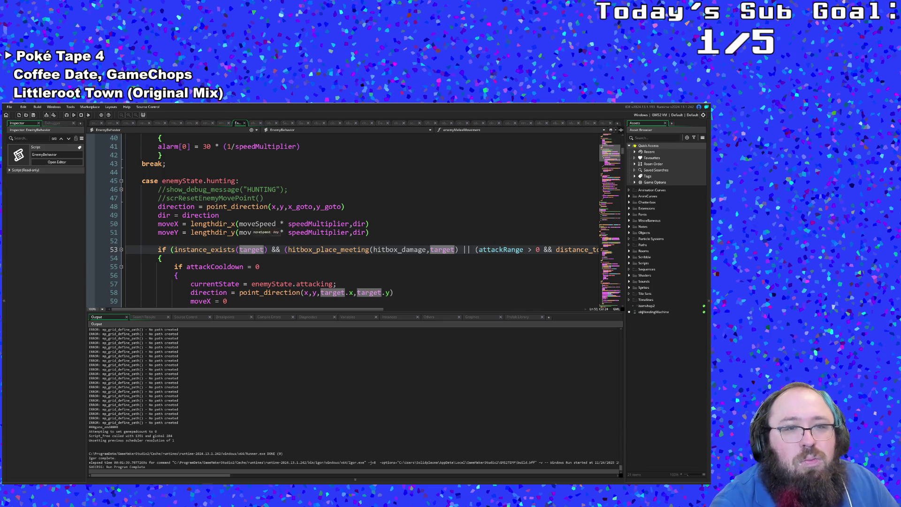
pyautogui.doubleClick(257, 223)
pyautogui.doubleClick(201, 214)
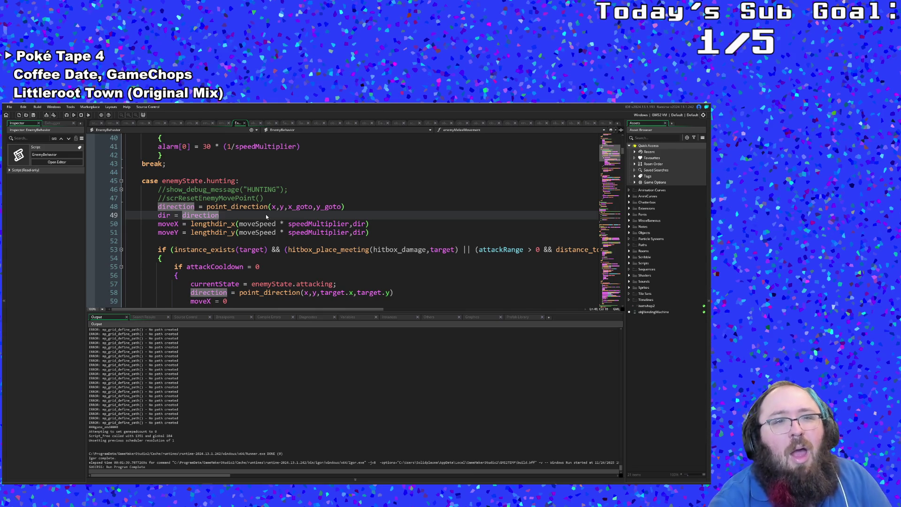
pyautogui.scroll(5, 266, 214)
pyautogui.scroll(3, 265, 215)
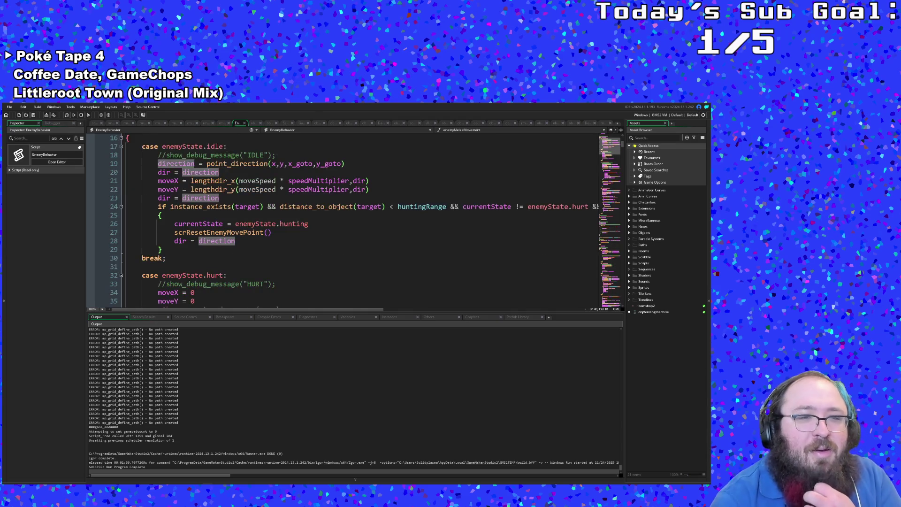
# Follow the scrResetEnemyMovePoint call on line 27 to its definition
pyautogui.doubleClick(218, 232)
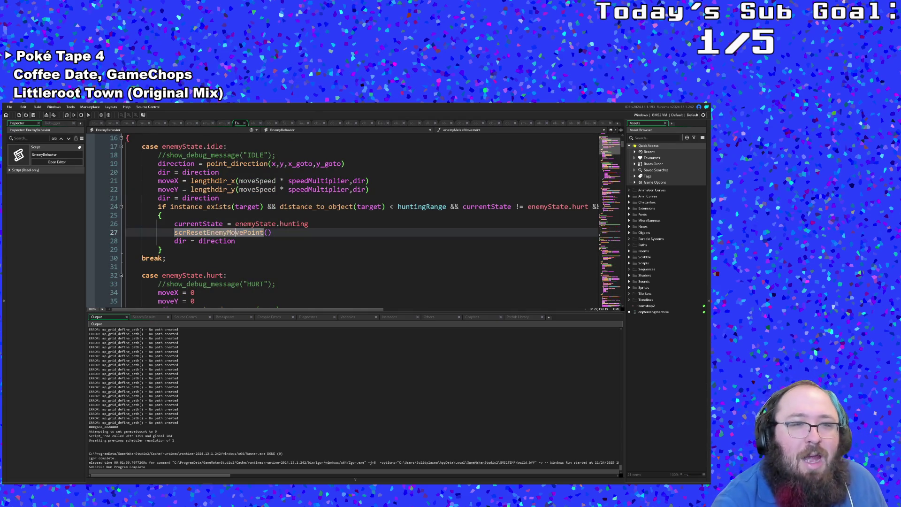
pyautogui.press('F1')
pyautogui.scroll(-10, 282, 225)
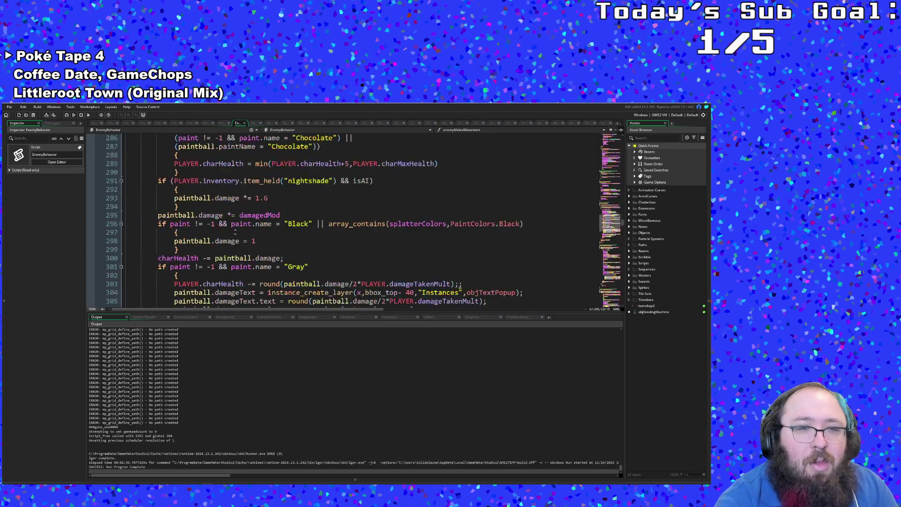
pyautogui.scroll(-10, 282, 225)
pyautogui.scroll(10, 281, 225)
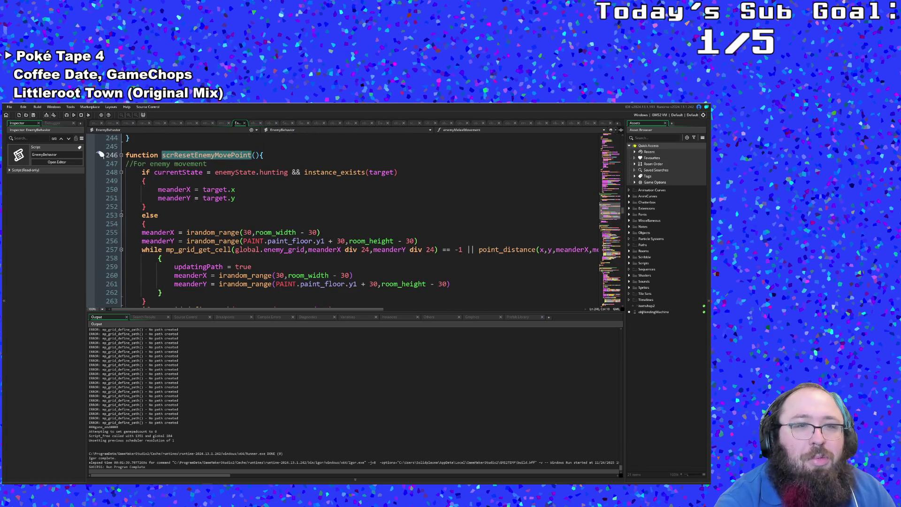
pyautogui.click(353, 198)
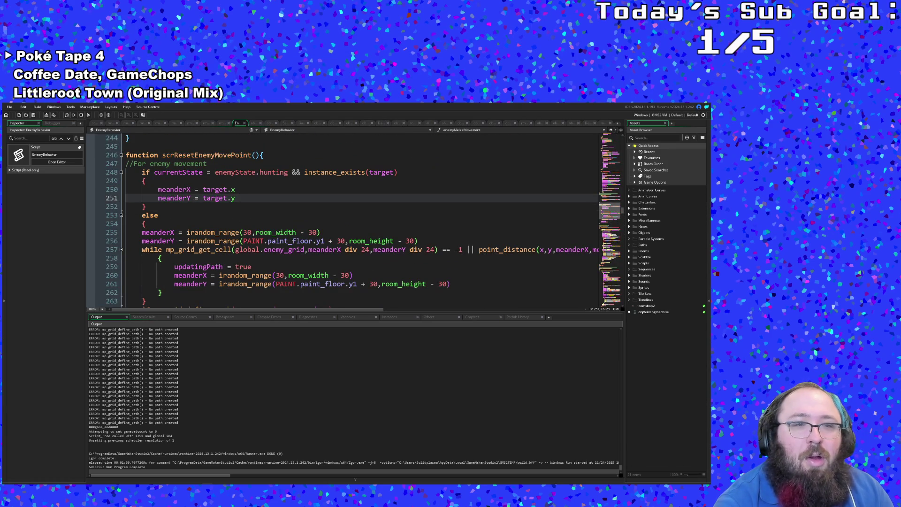
pyautogui.scroll(-5, 282, 226)
pyautogui.scroll(10, 282, 225)
pyautogui.scroll(5, 282, 226)
pyautogui.scroll(-4, 249, 201)
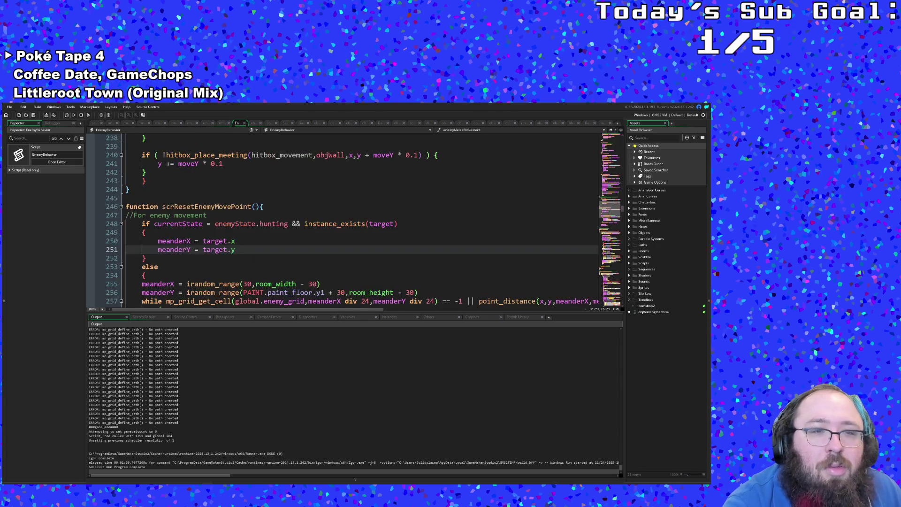
pyautogui.scroll(-3, 281, 225)
pyautogui.scroll(-3, 282, 225)
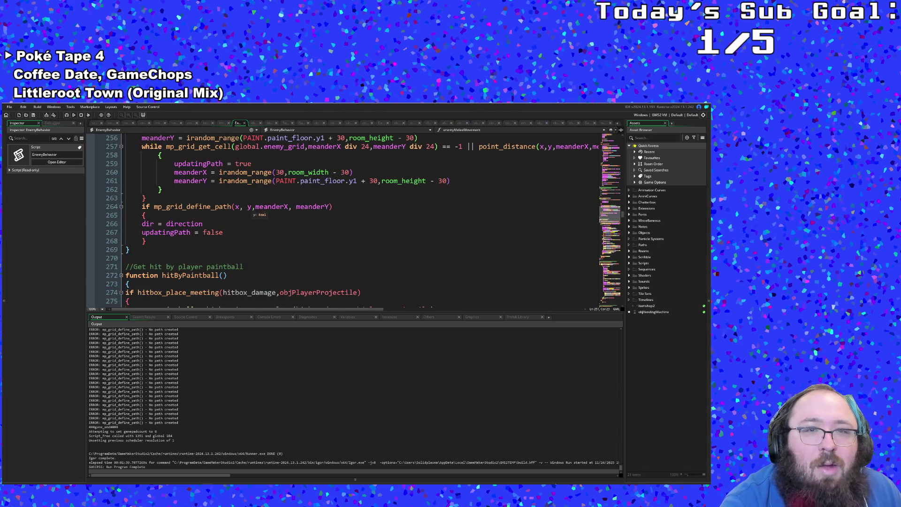
pyautogui.scroll(3, 251, 215)
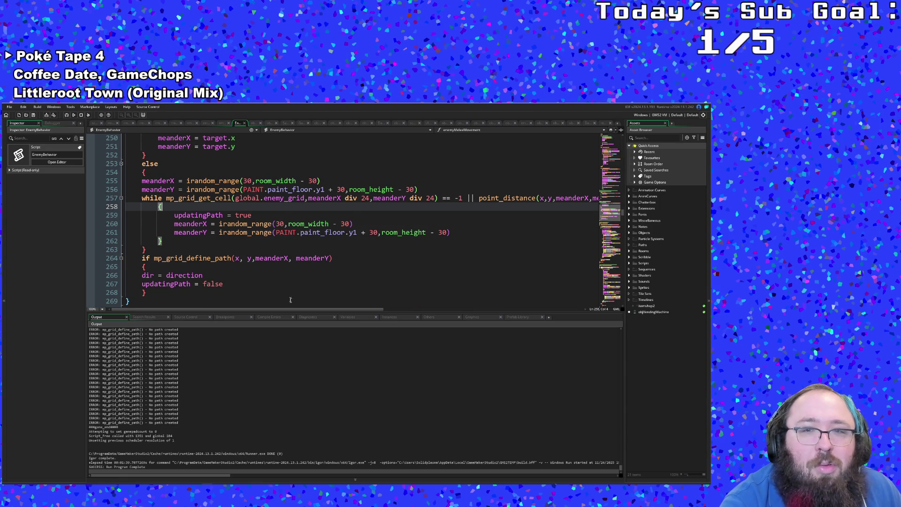
pyautogui.moveTo(297, 310)
pyautogui.mouseDown()
pyautogui.moveTo(368, 309)
pyautogui.moveTo(184, 309)
pyautogui.mouseUp()
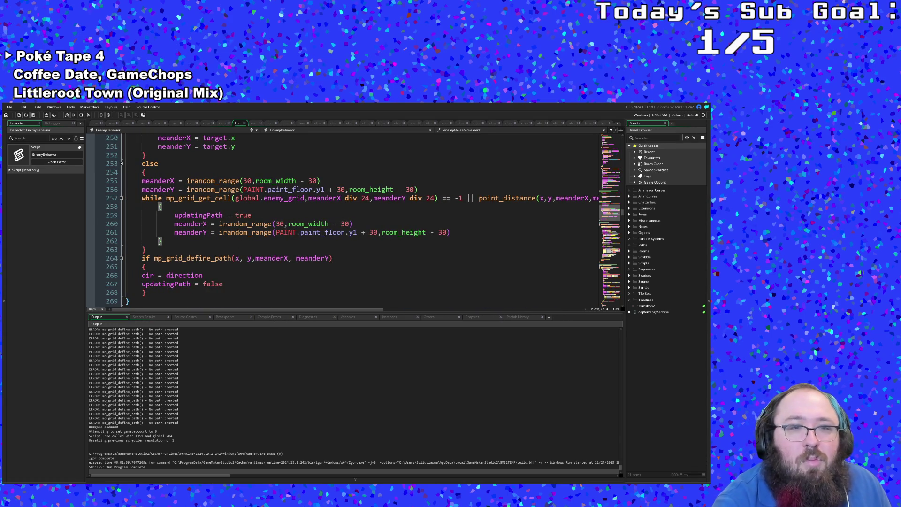
pyautogui.click(352, 241)
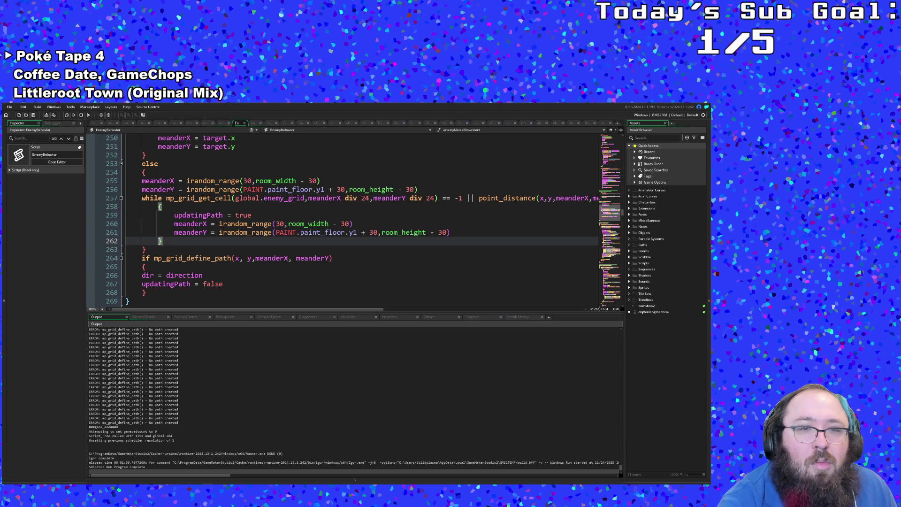
pyautogui.moveTo(274, 308)
pyautogui.mouseDown()
pyautogui.moveTo(321, 308)
pyautogui.moveTo(270, 310)
pyautogui.mouseUp()
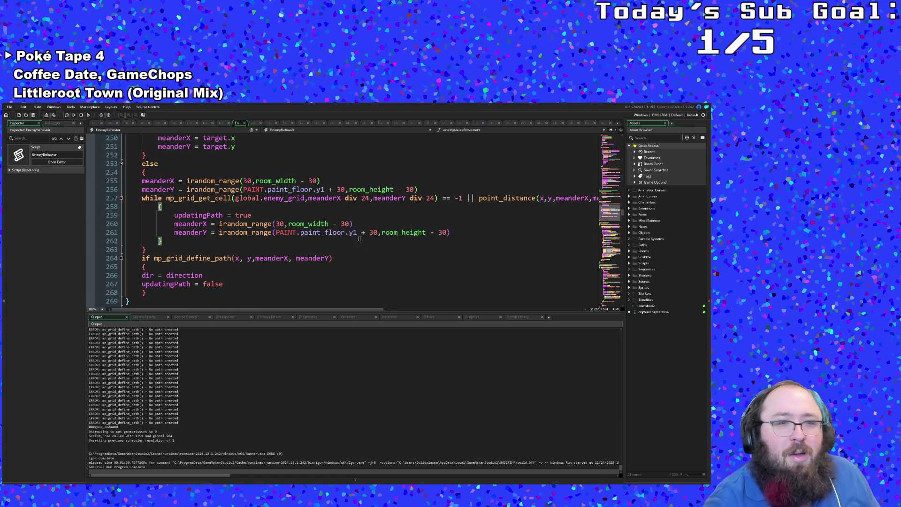
pyautogui.scroll(-3, 352, 218)
pyautogui.scroll(3, 353, 218)
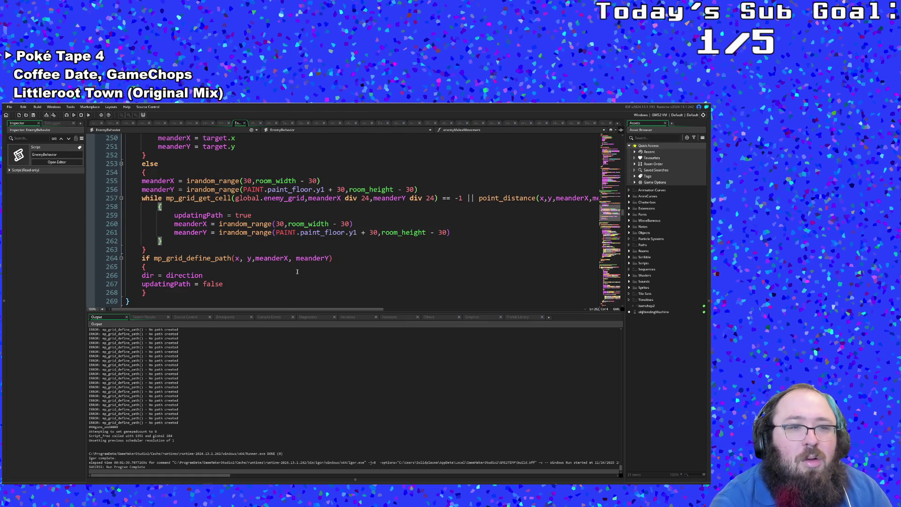
pyautogui.click(240, 283)
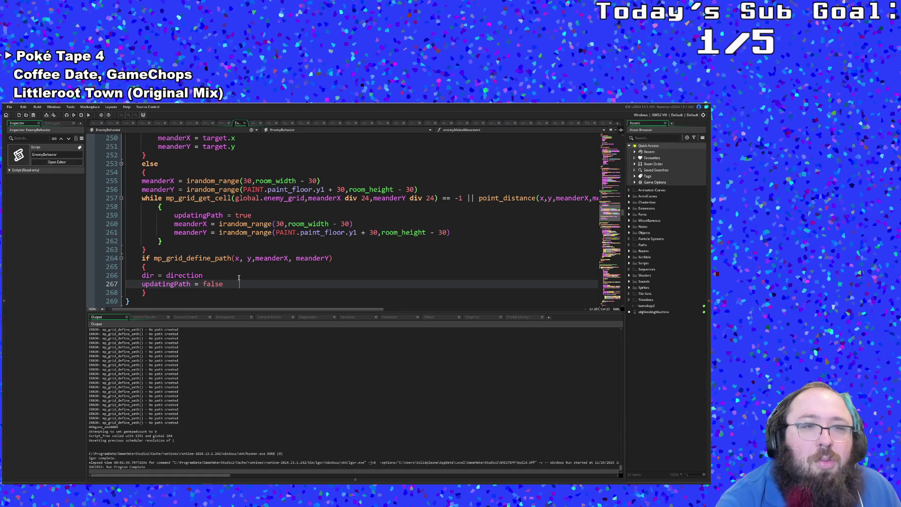
pyautogui.doubleClick(243, 215)
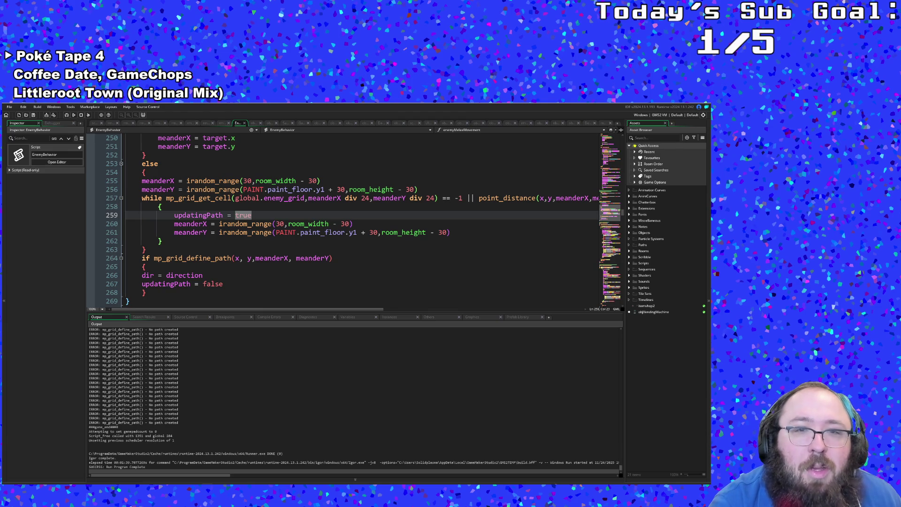
pyautogui.click(410, 198)
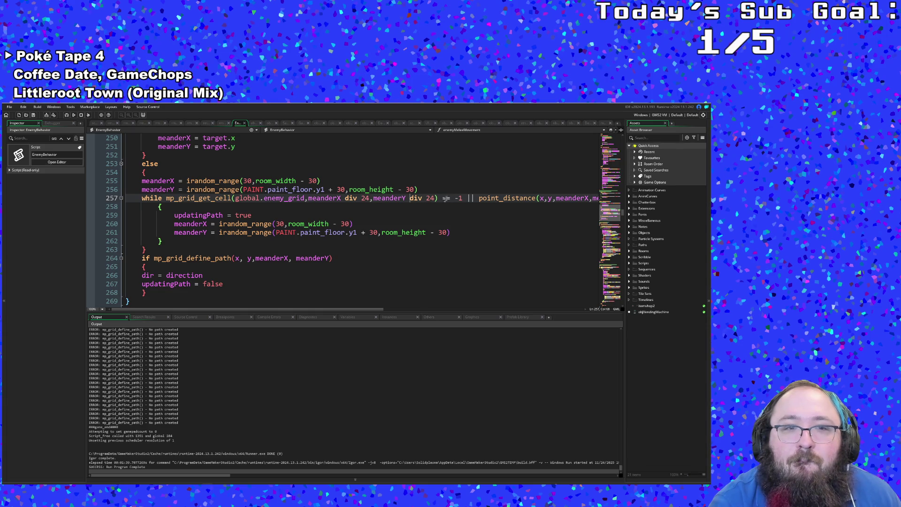
pyautogui.hscroll(5, 405, 251)
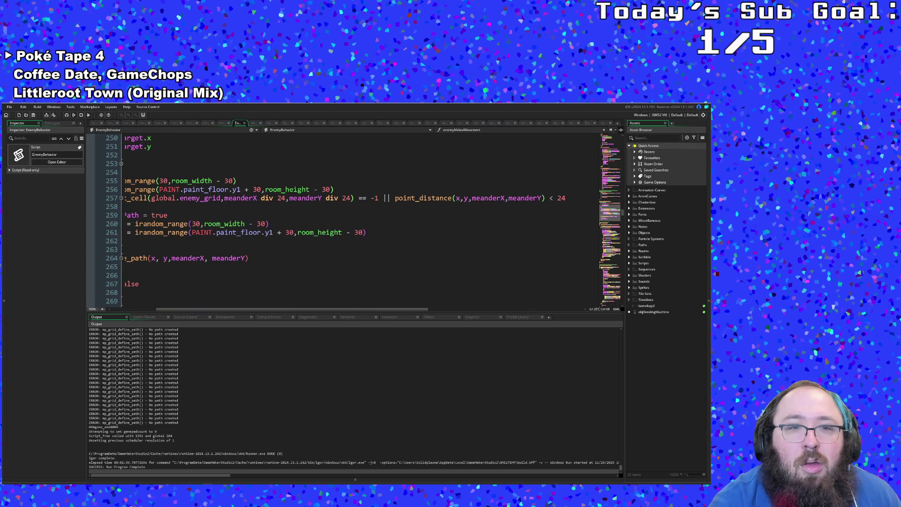
pyautogui.moveTo(289, 308); pyautogui.dragTo(253, 310)
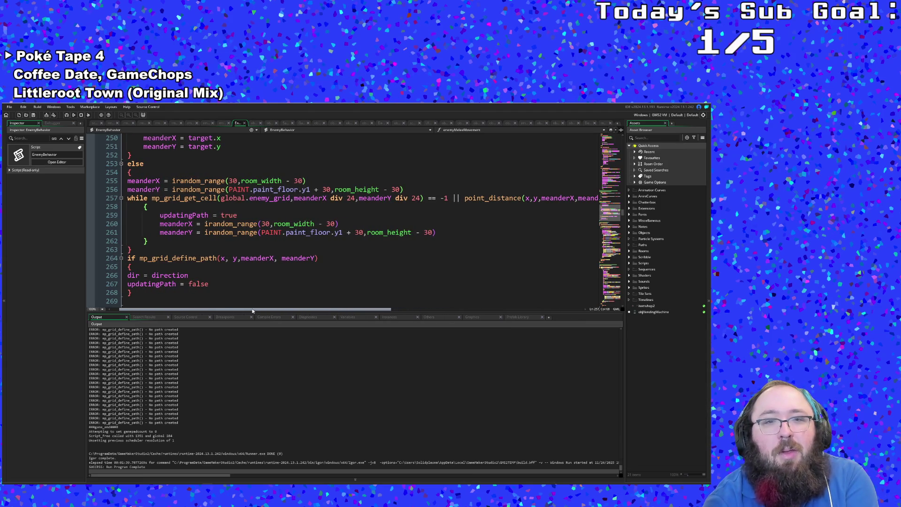
pyautogui.moveTo(180, 198)
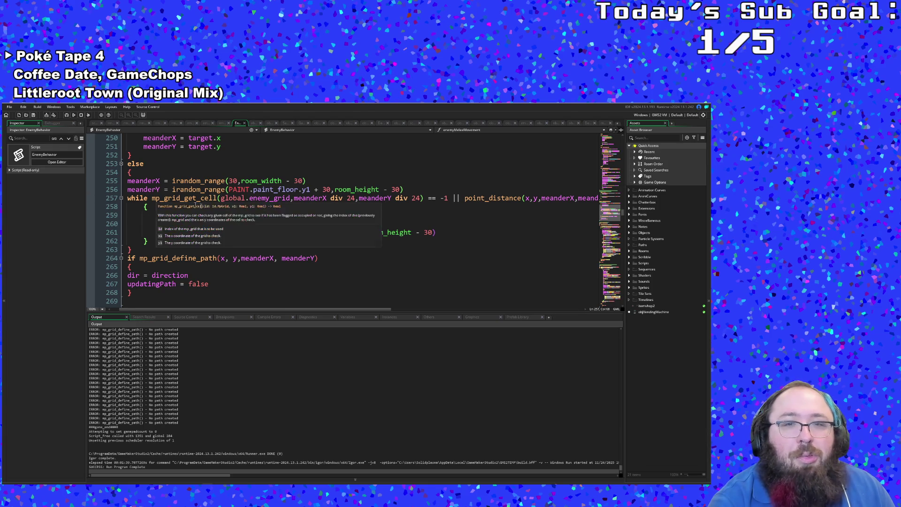
pyautogui.click(147, 240)
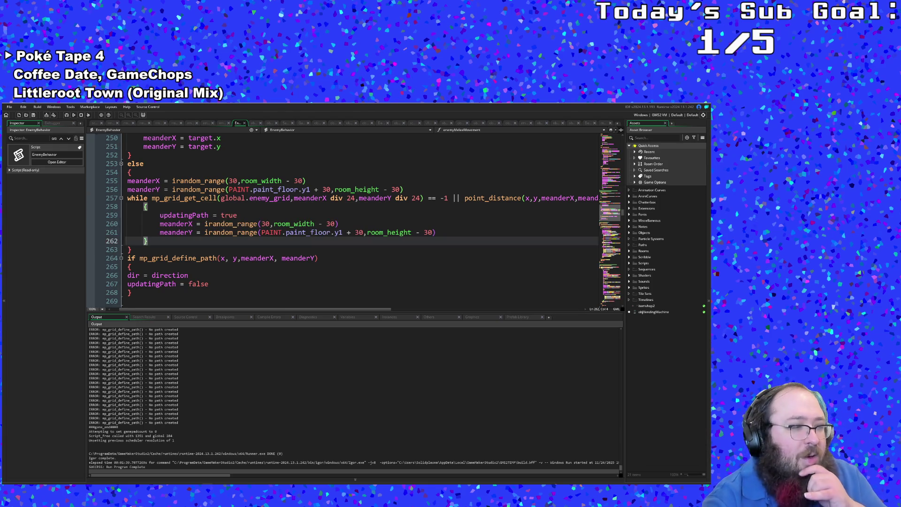
pyautogui.scroll(4, 352, 226)
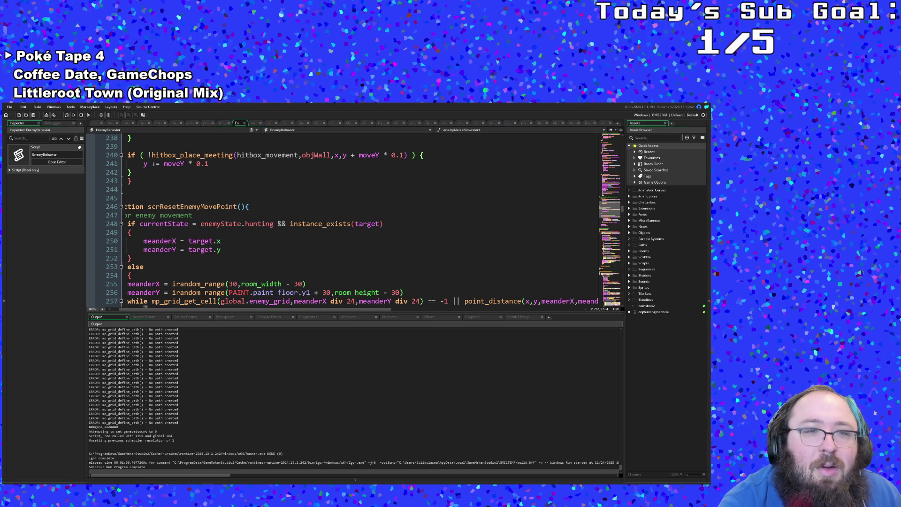
pyautogui.scroll(-2, 282, 246)
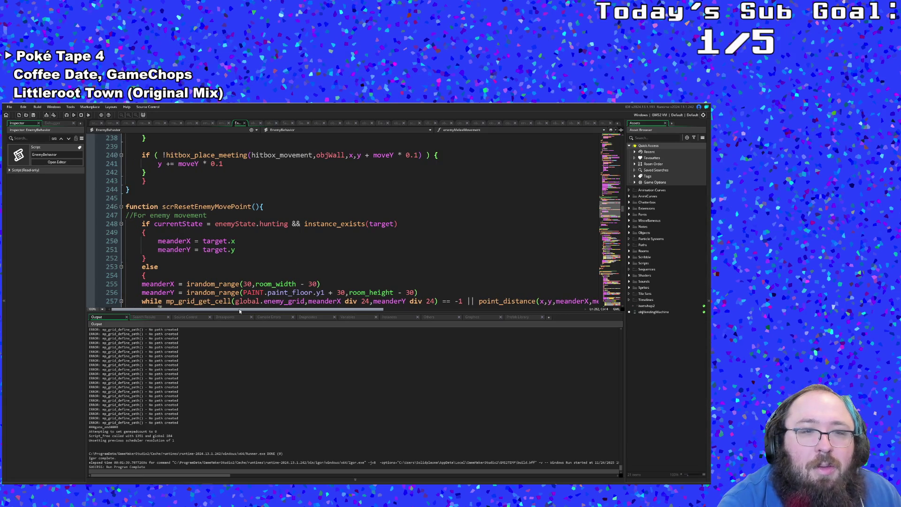
pyautogui.scroll(-1, 282, 246)
pyautogui.scroll(-2, 282, 246)
pyautogui.scroll(-2, 282, 246)
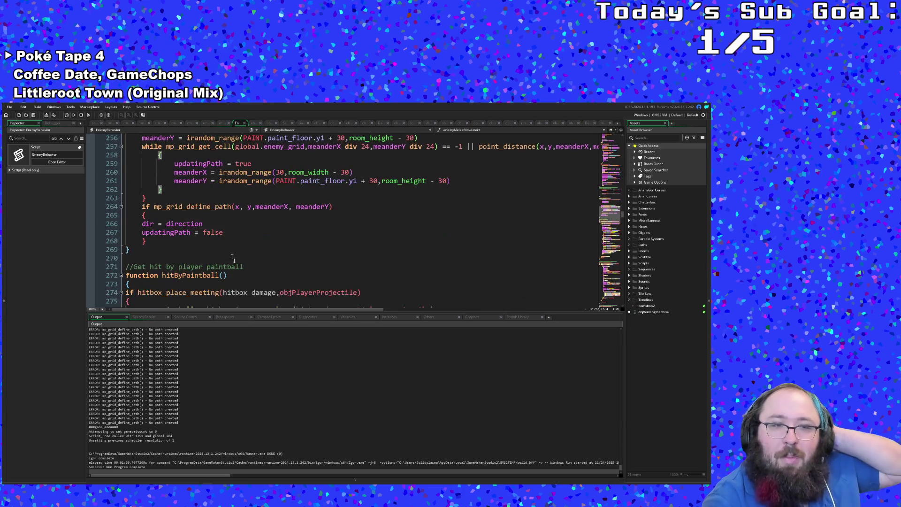
pyautogui.click(352, 206)
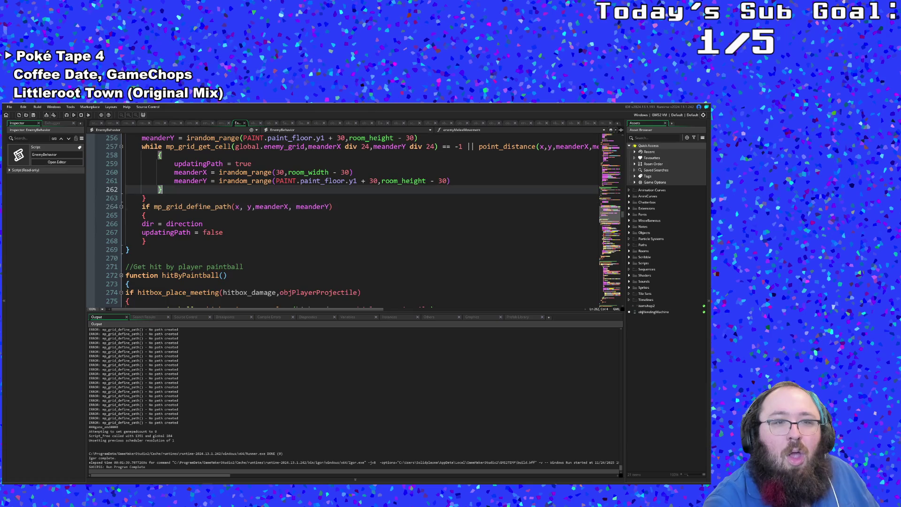
pyautogui.scroll(2, 281, 211)
pyautogui.click(160, 206)
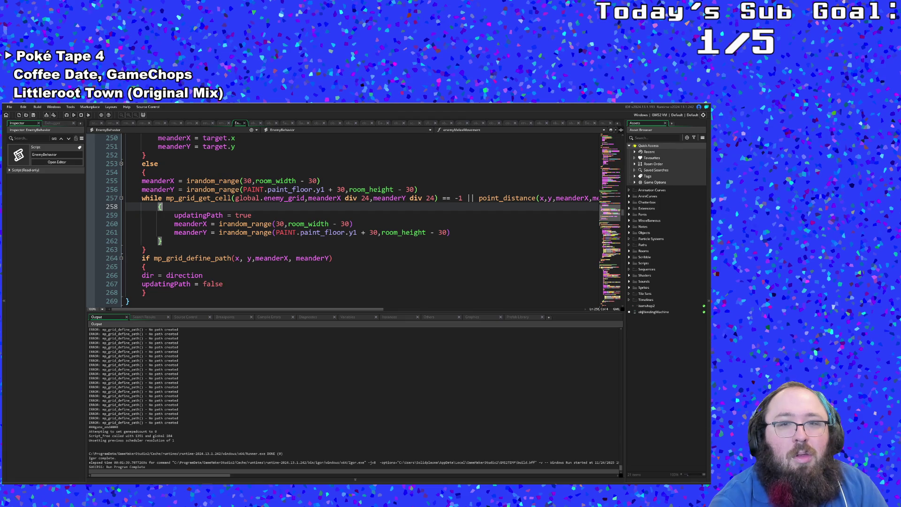
pyautogui.click(457, 232)
pyautogui.click(162, 206)
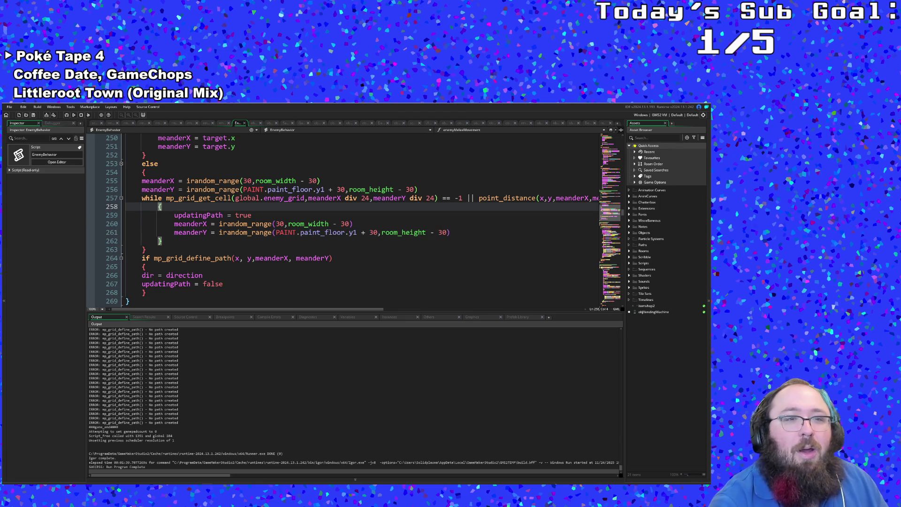
pyautogui.doubleClick(197, 215)
pyautogui.click(460, 233)
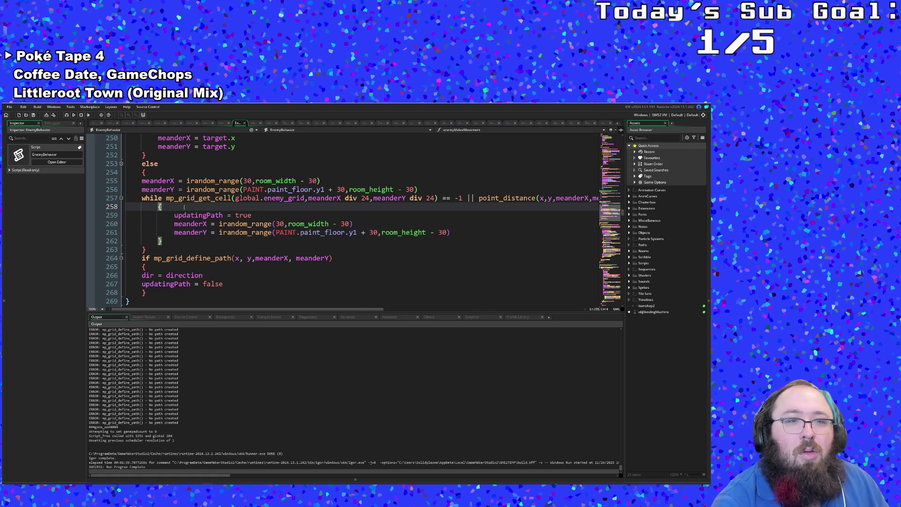
pyautogui.press('Return')
pyautogui.write('re')
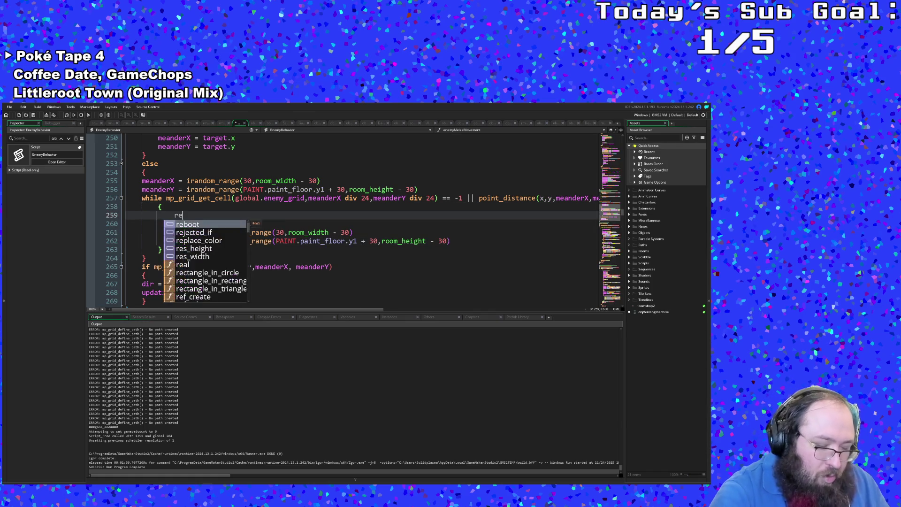
pyautogui.write('peat(')
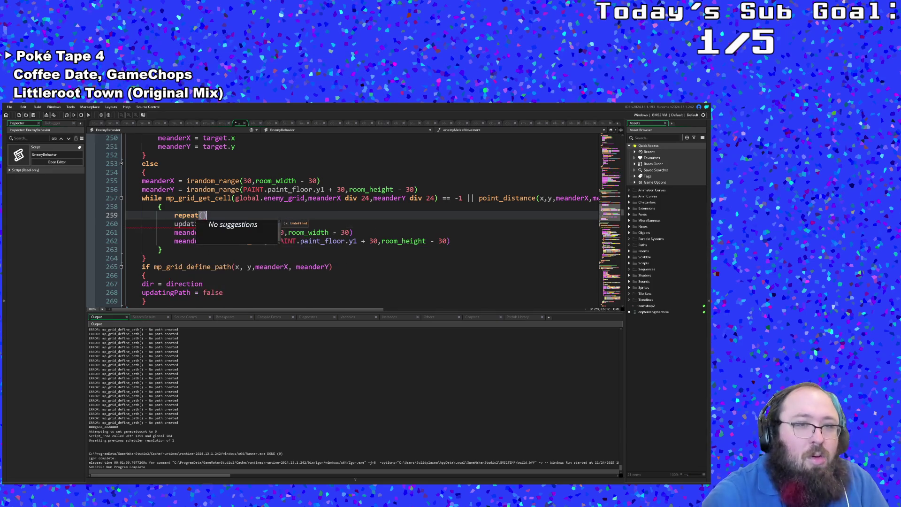
pyautogui.write('20)')
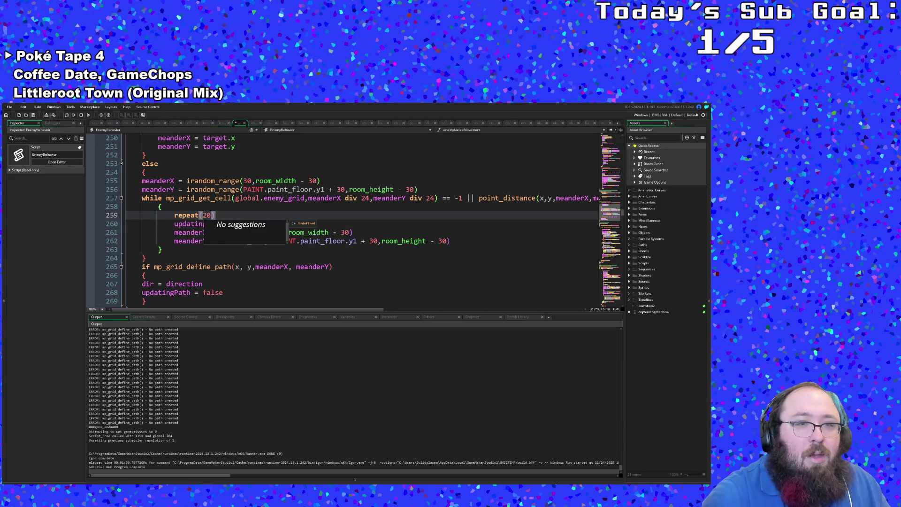
# Relocate the freshly written repeat(20) and if lines to the end of the while loop
pyautogui.press('Escape')
pyautogui.press('Return')
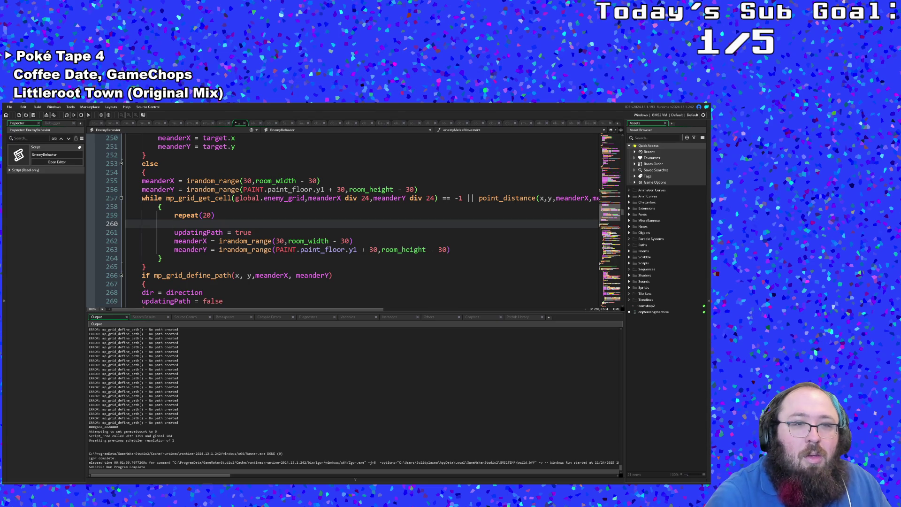
pyautogui.write('if')
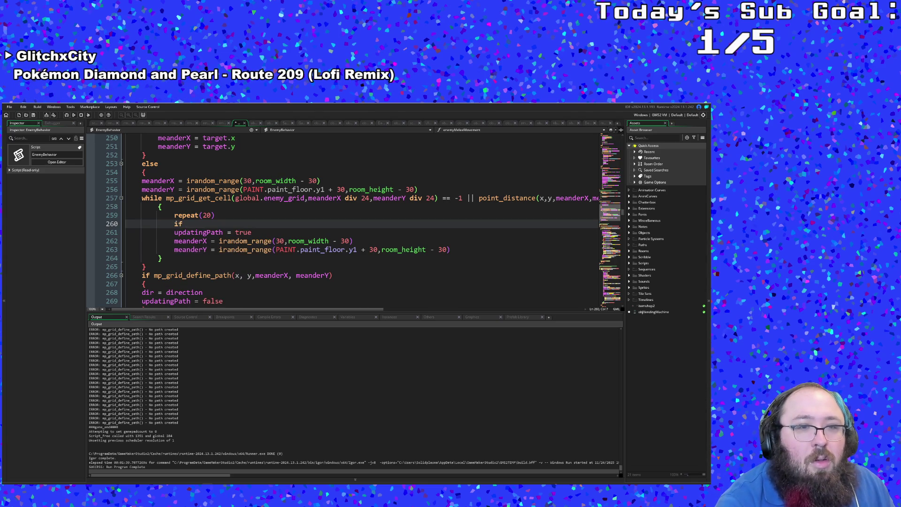
pyautogui.hotkey('shift', 'Up')
pyautogui.hotkey('ctrl', 'c')
pyautogui.press('BackSpace')
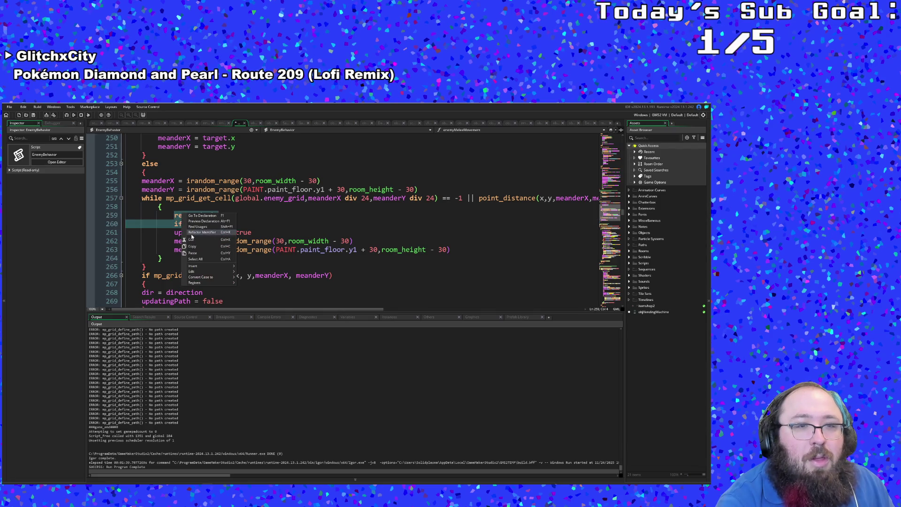
pyautogui.press('BackSpace')
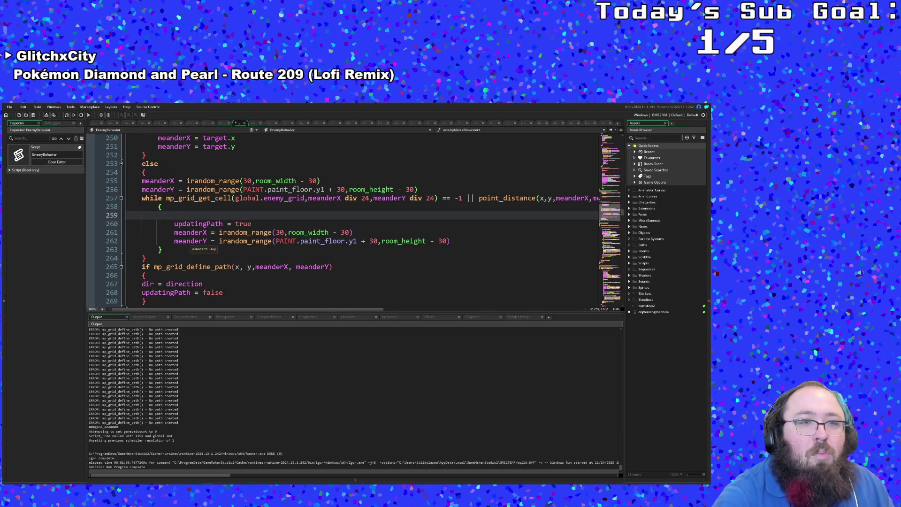
pyautogui.press('BackSpace')
pyautogui.press('Down')
pyautogui.press('Down')
pyautogui.press('Down')
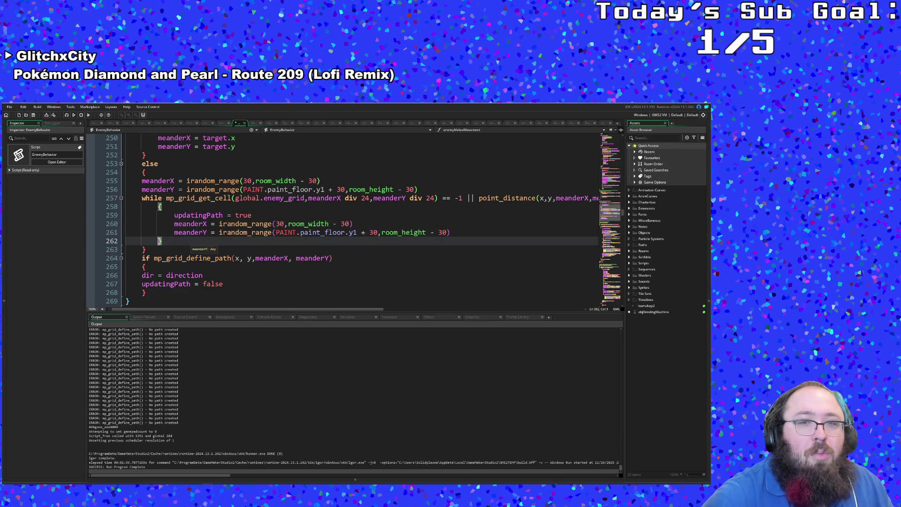
pyautogui.press('Return')
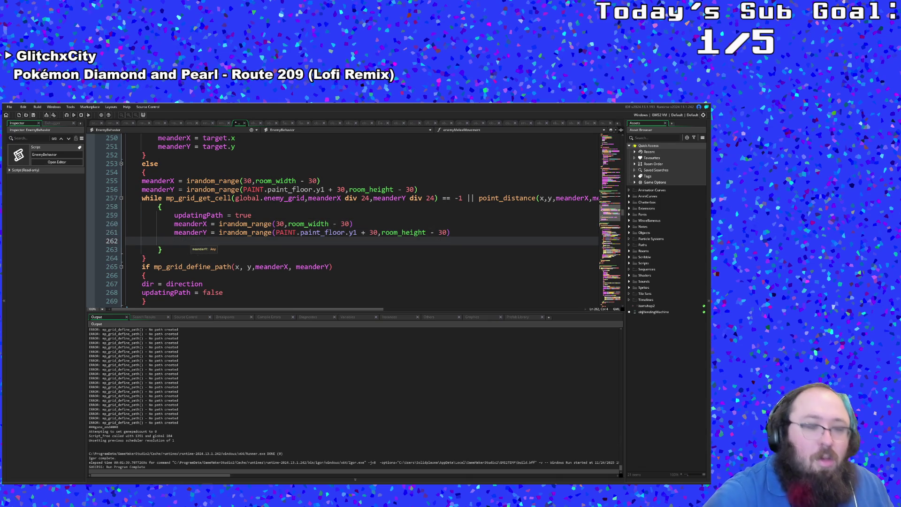
pyautogui.hotkey('ctrl', 'v')
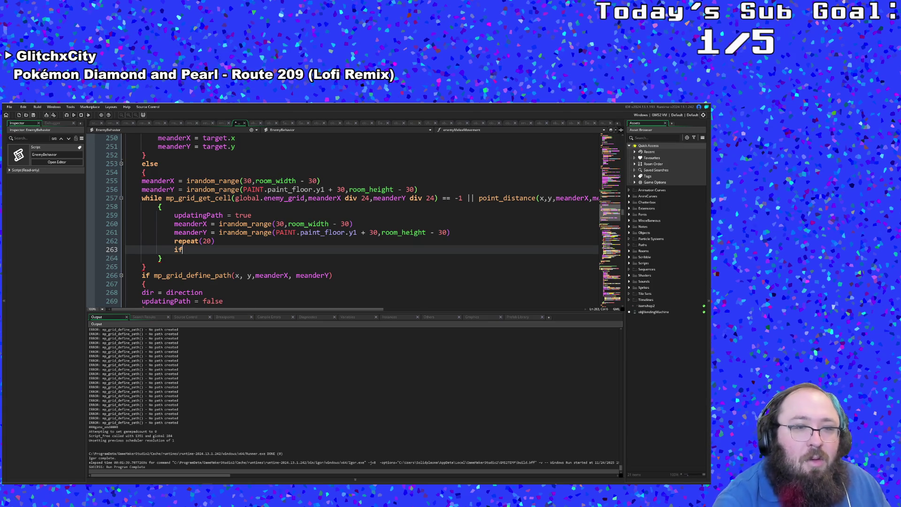
pyautogui.write('(')
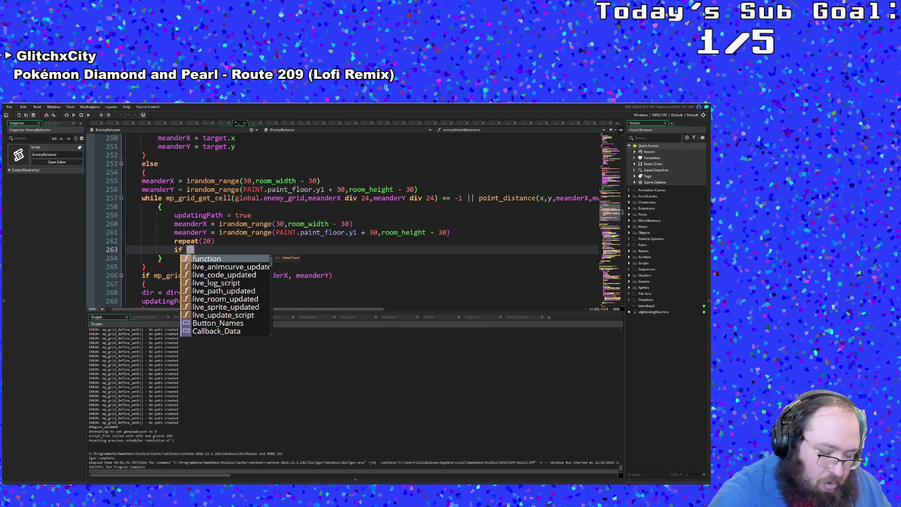
pyautogui.write('position')
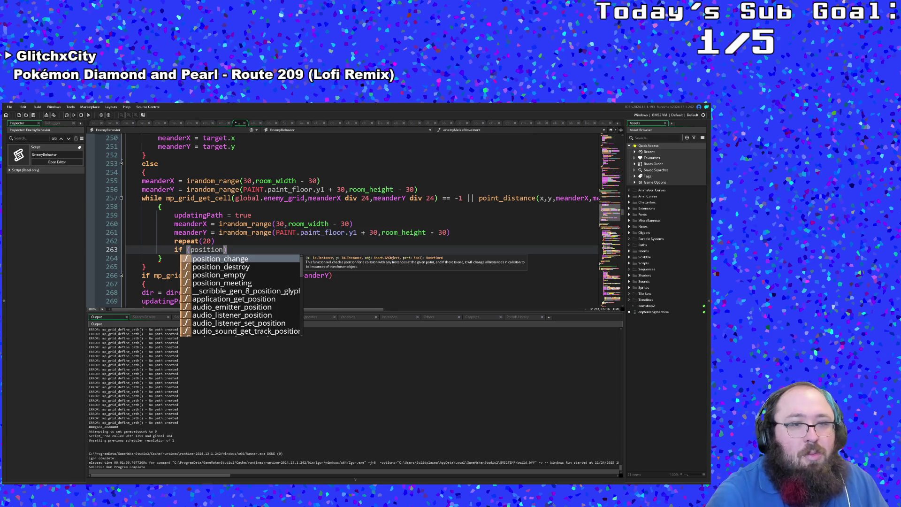
# Write the condition's call as paint_get_position_value(meanderX, meanderY)
pyautogui.press('BackSpace')
pyautogui.press('BackSpace')
pyautogui.press('BackSpace')
pyautogui.write('ai')
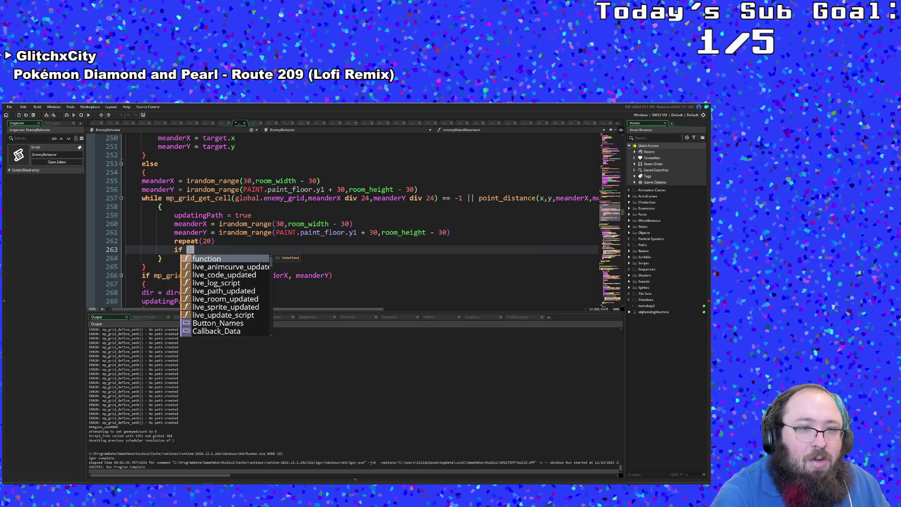
pyautogui.write('nt')
pyautogui.write('_po')
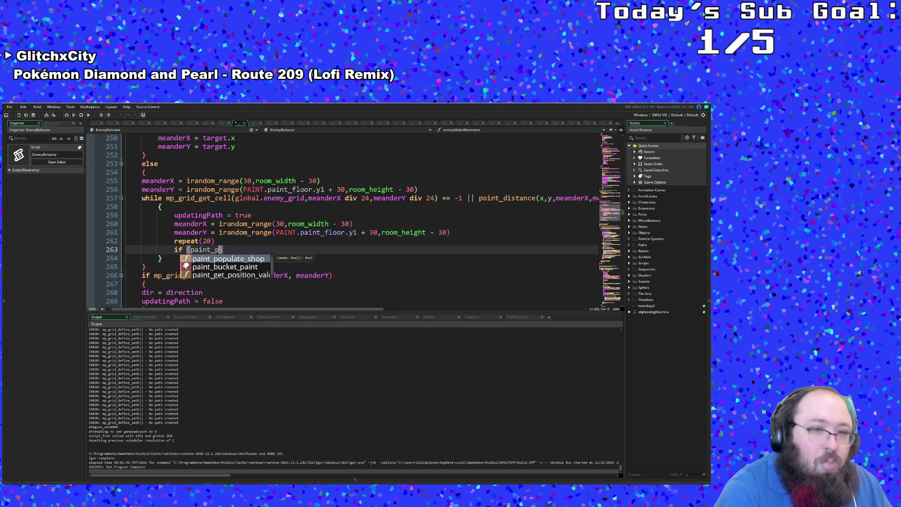
pyautogui.press('BackSpace')
pyautogui.press('BackSpace')
pyautogui.write('get')
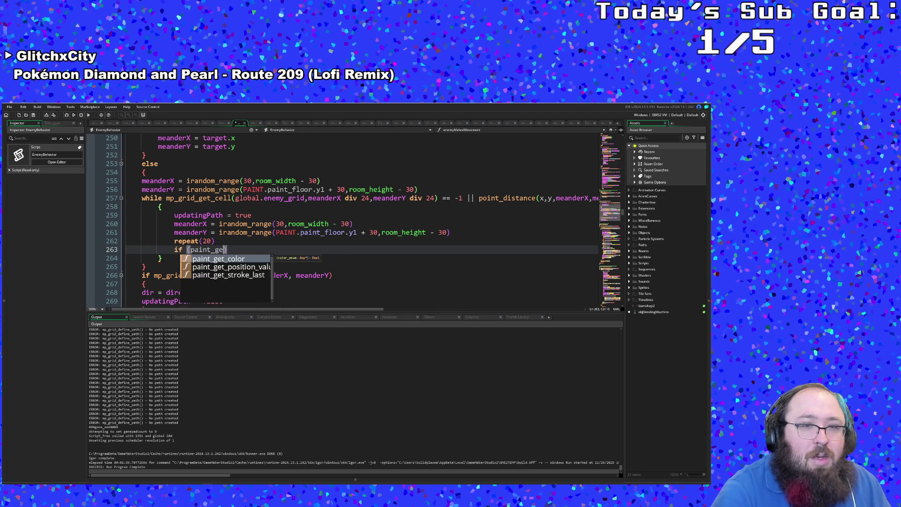
pyautogui.press('Down')
pyautogui.press('Return')
pyautogui.write('(')
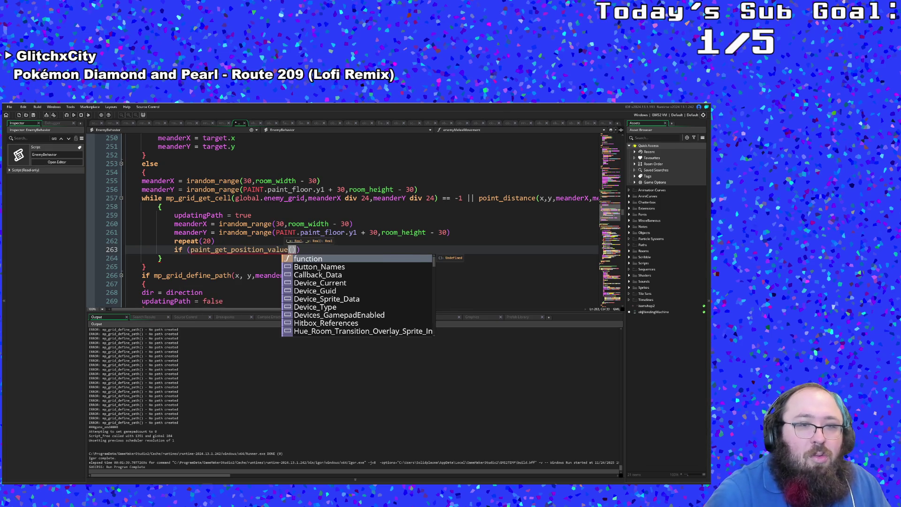
pyautogui.write('mean')
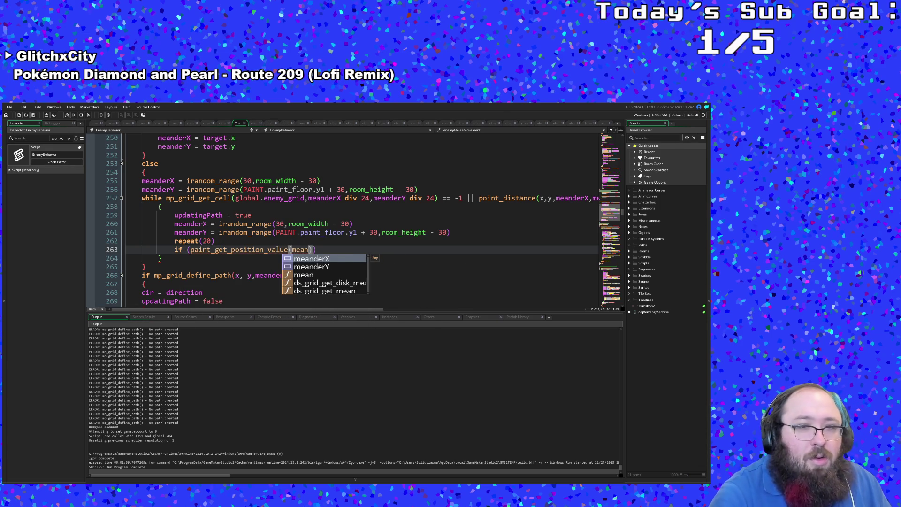
pyautogui.press('Return')
pyautogui.write(',me')
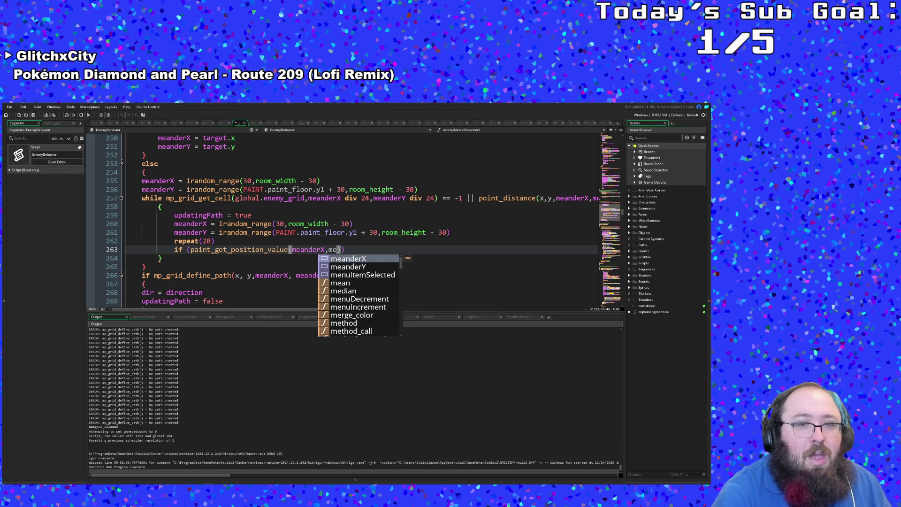
pyautogui.press('Down')
pyautogui.press('Return')
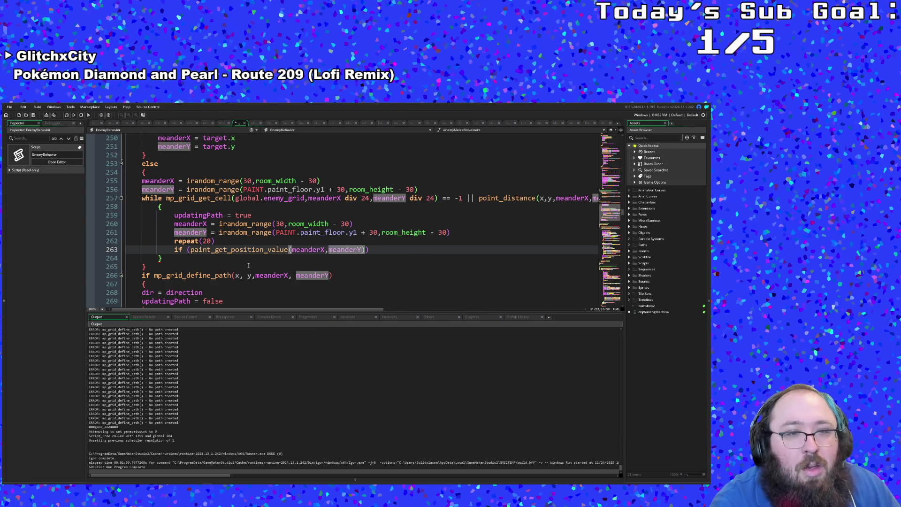
pyautogui.press('End')
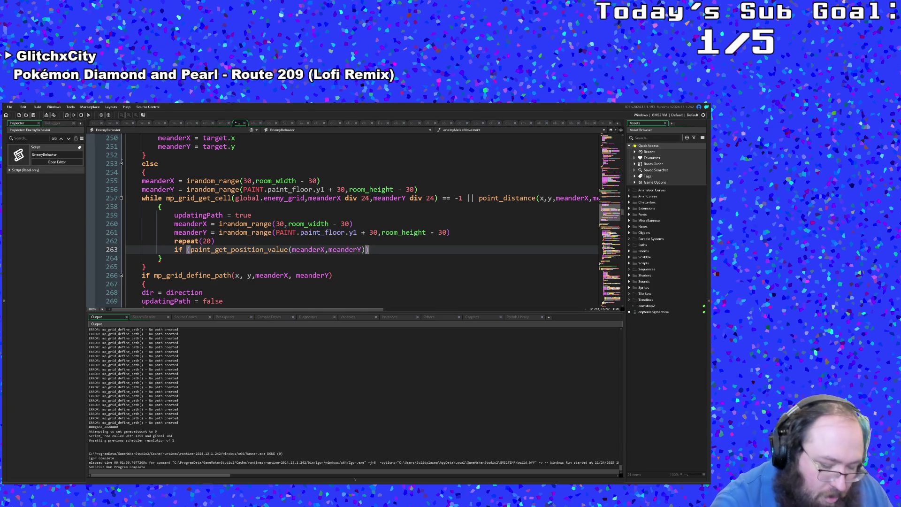
pyautogui.press('Left')
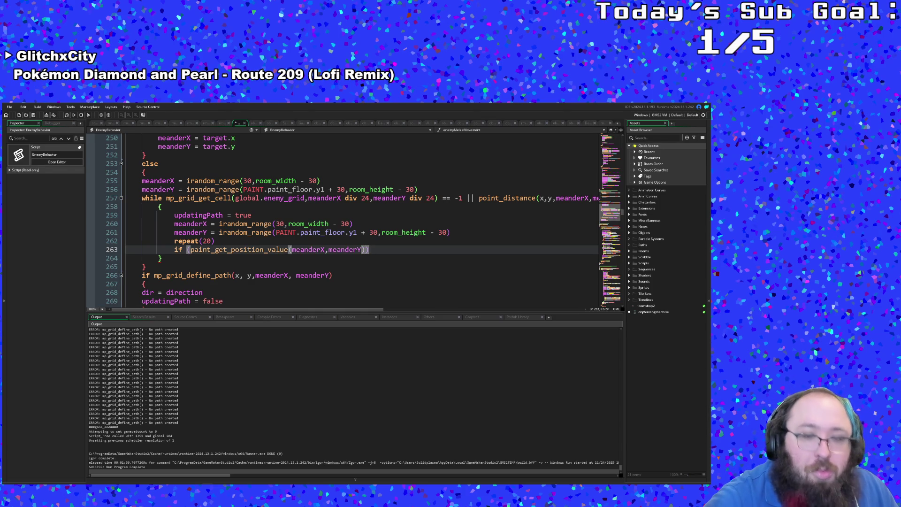
pyautogui.write('= ')
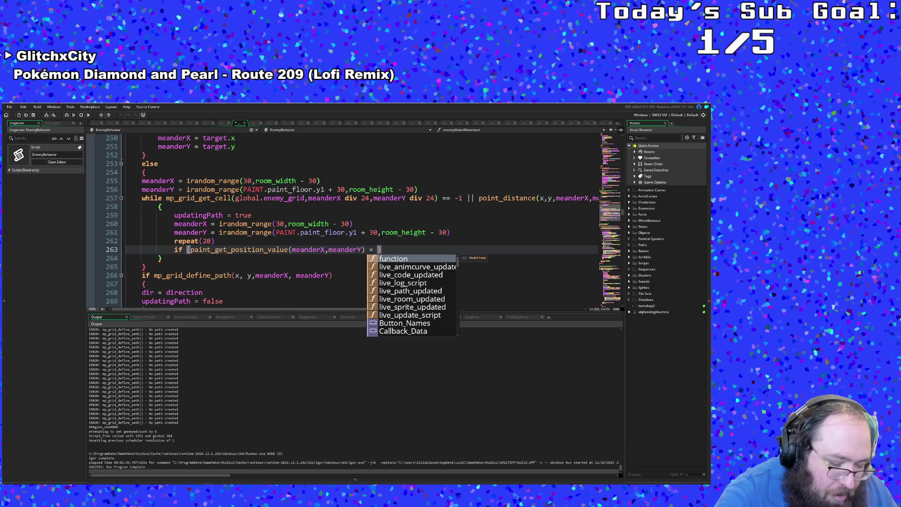
pyautogui.write('Pai')
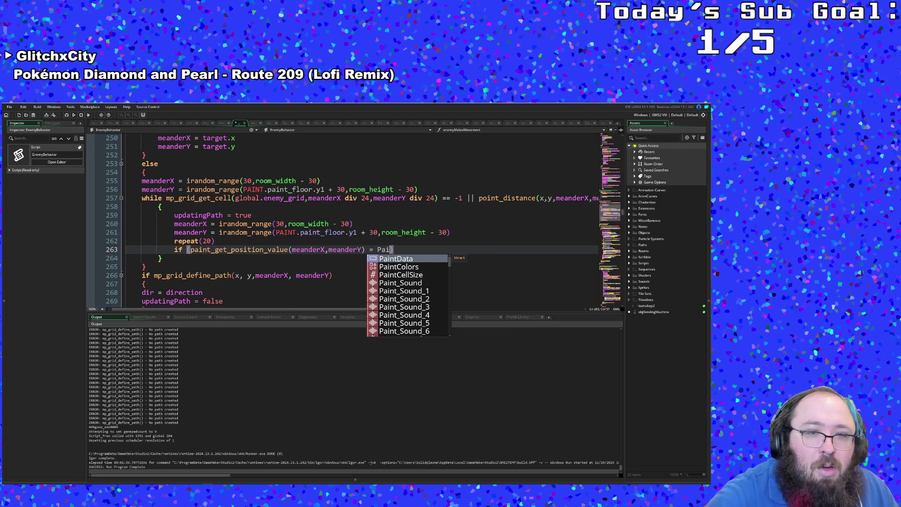
# Compare the position value against PaintColors.Brown and return to the repeat(20) line
pyautogui.press('Down')
pyautogui.press('Return')
pyautogui.write('.')
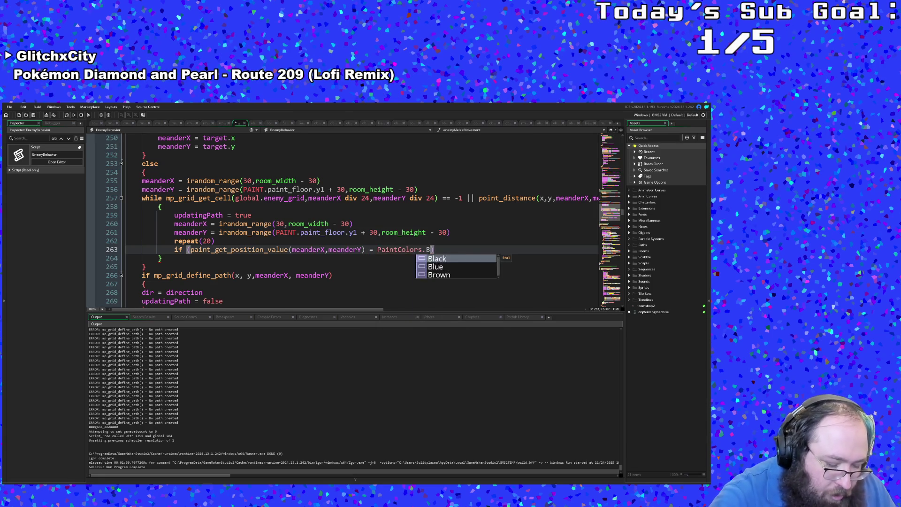
pyautogui.write('b')
pyautogui.press('BackSpace')
pyautogui.write('Bb')
pyautogui.press('BackSpace')
pyautogui.write('rown)')
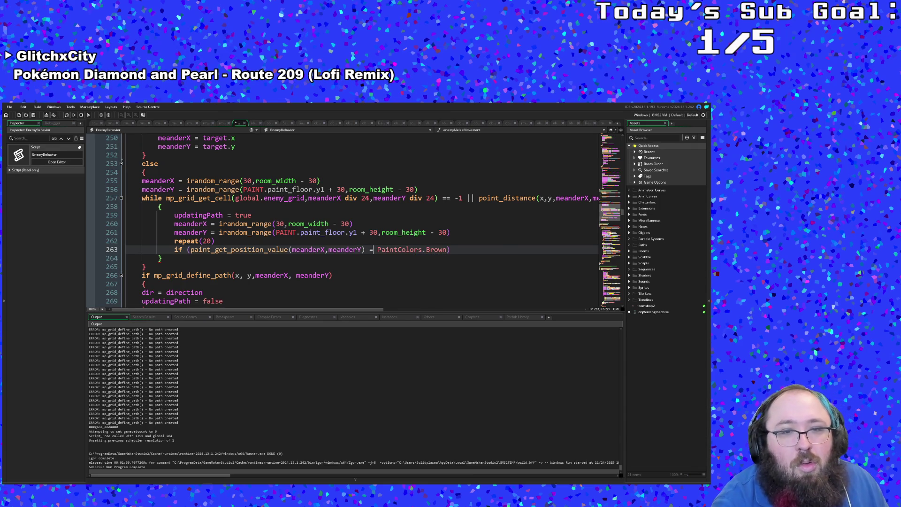
pyautogui.press('Up')
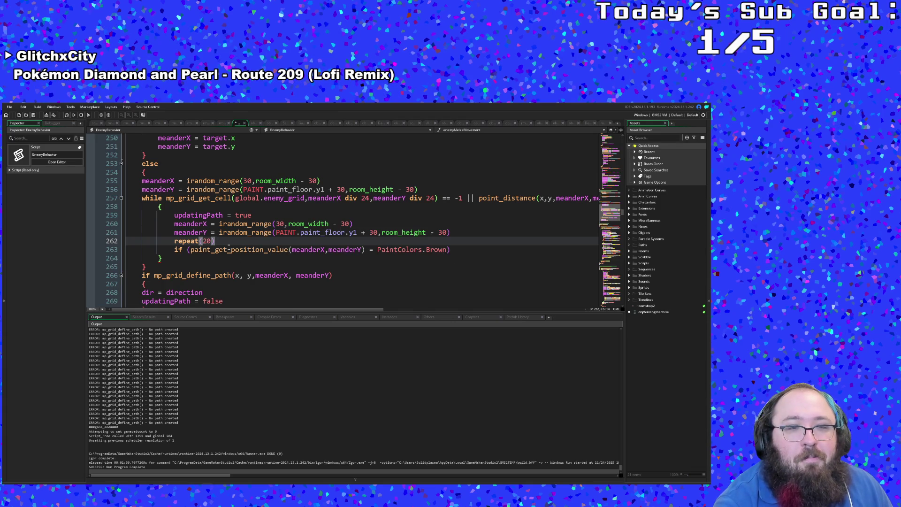
pyautogui.press('Home')
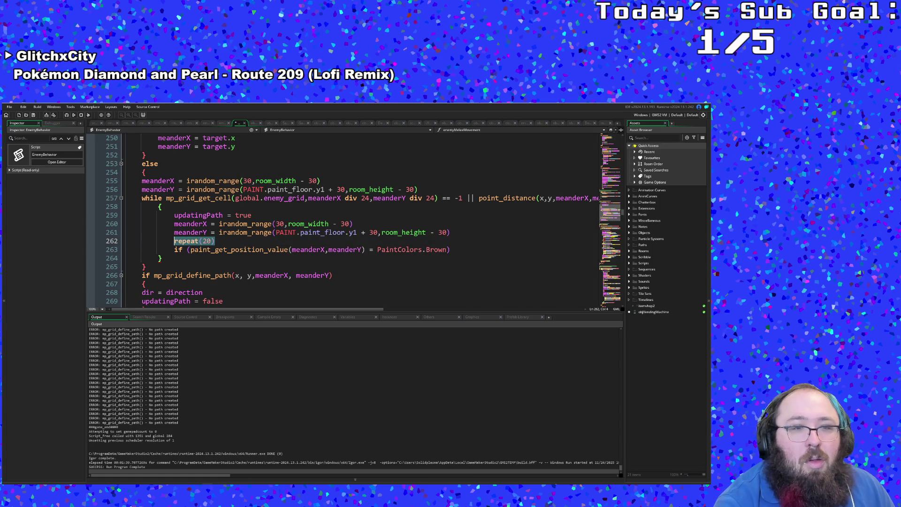
# Cut and re-paste repeat(20), ending with it back above the Brown if statement
pyautogui.rightClick(198, 243)
pyautogui.click(210, 267)
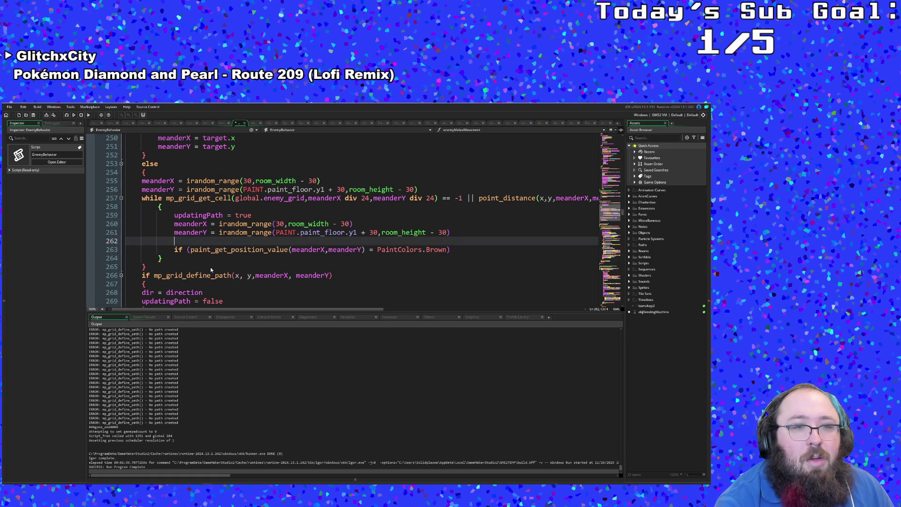
pyautogui.press('BackSpace')
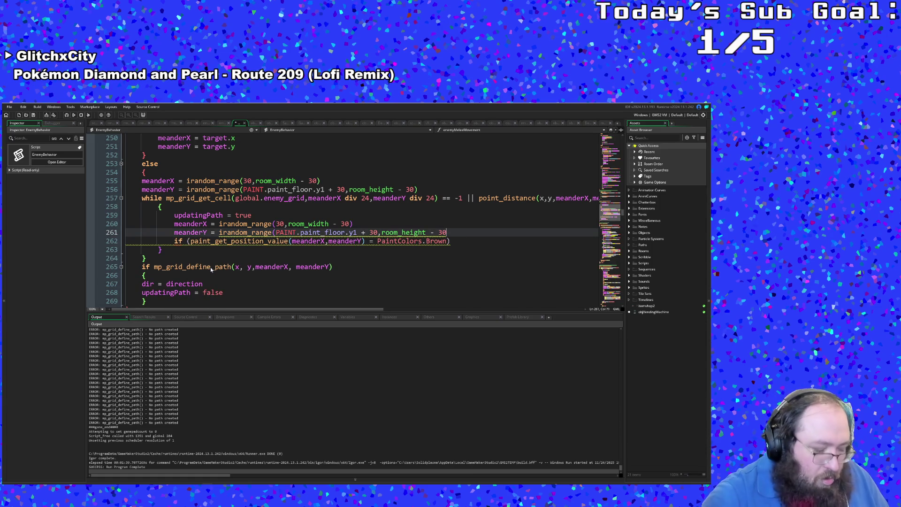
pyautogui.press('Down')
pyautogui.press('Return')
pyautogui.write('repeat(20)')
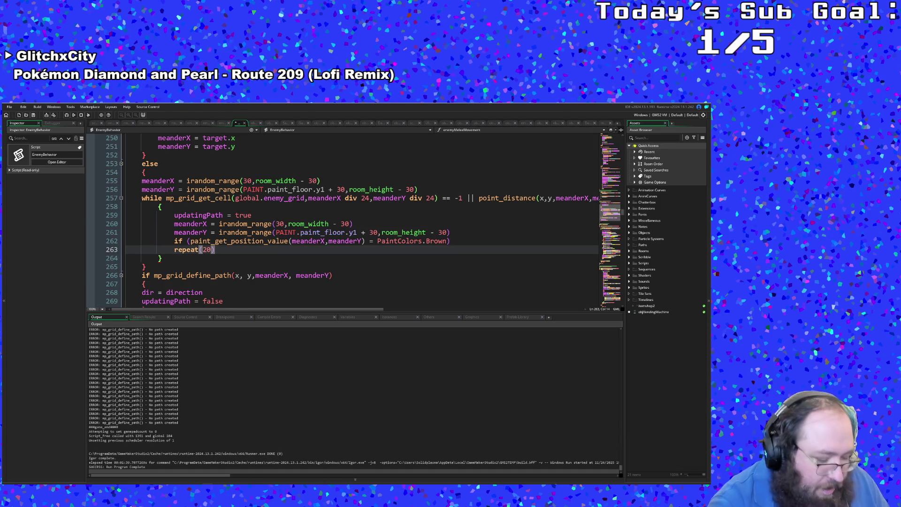
pyautogui.hotkey('shift', 'Home')
pyautogui.hotkey('ctrl', 'x')
pyautogui.press('Up')
pyautogui.hotkey('ctrl', 'v')
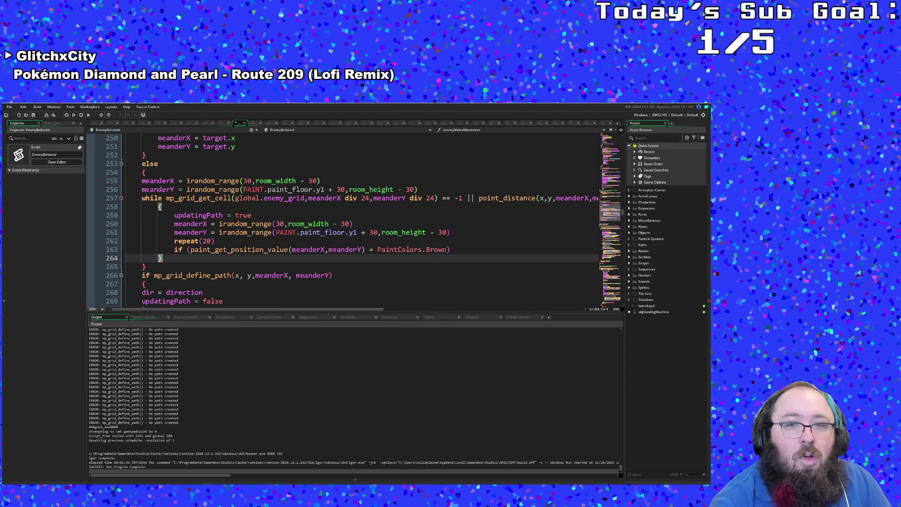
# Copy the meanderX and meanderY assignment lines for reuse
pyautogui.moveTo(450, 233)
pyautogui.mouseDown()
pyautogui.moveTo(174, 215)
pyautogui.moveTo(173, 223)
pyautogui.mouseUp()
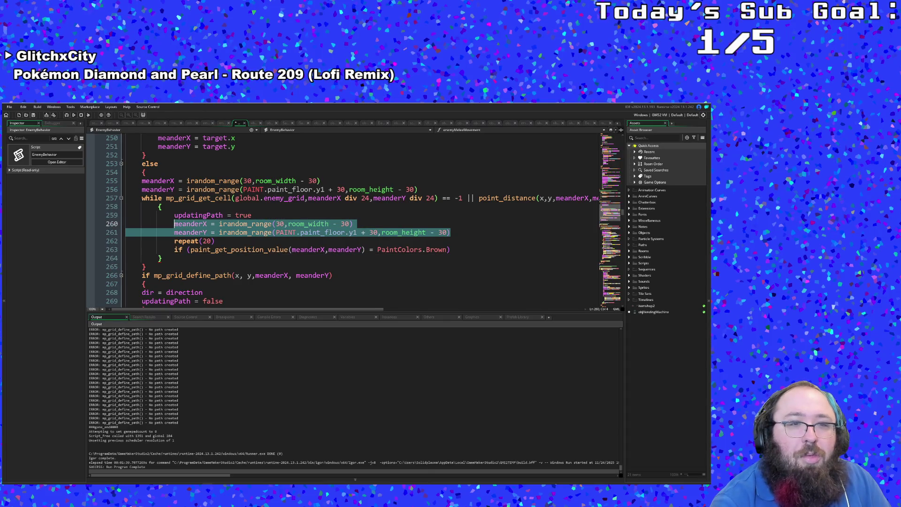
pyautogui.rightClick(184, 228)
pyautogui.click(198, 261)
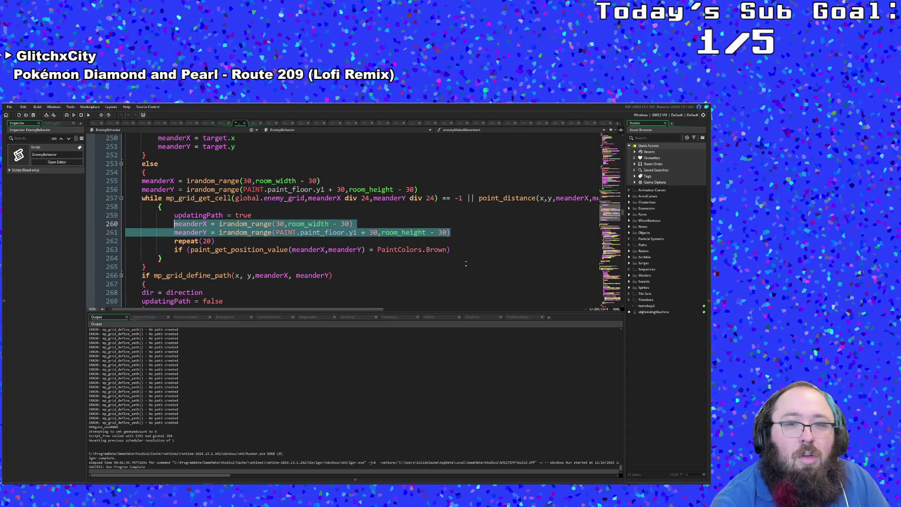
# Add an empty, correctly indented brace block under the Brown check
pyautogui.click(450, 249)
pyautogui.press('Return')
pyautogui.write('{')
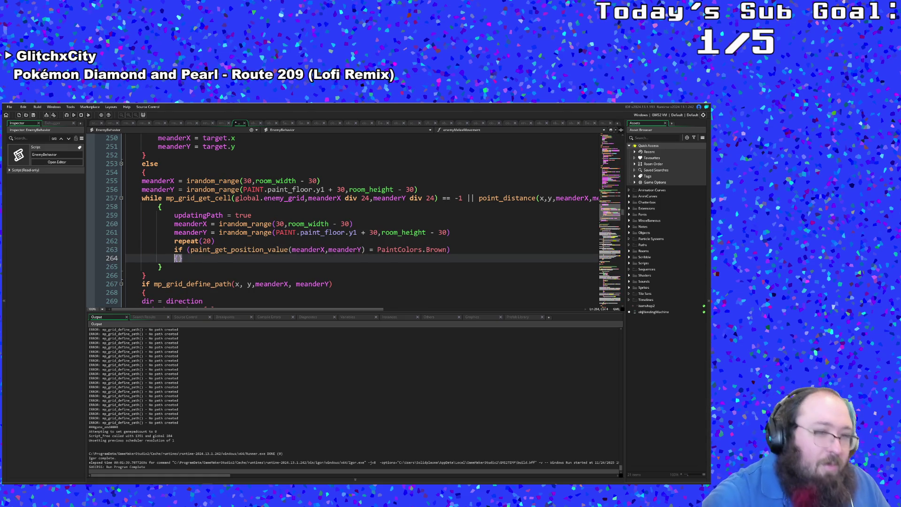
pyautogui.press('Tab')
pyautogui.press('Tab')
pyautogui.press('Tab')
pyautogui.hotkey('shift', 'Tab')
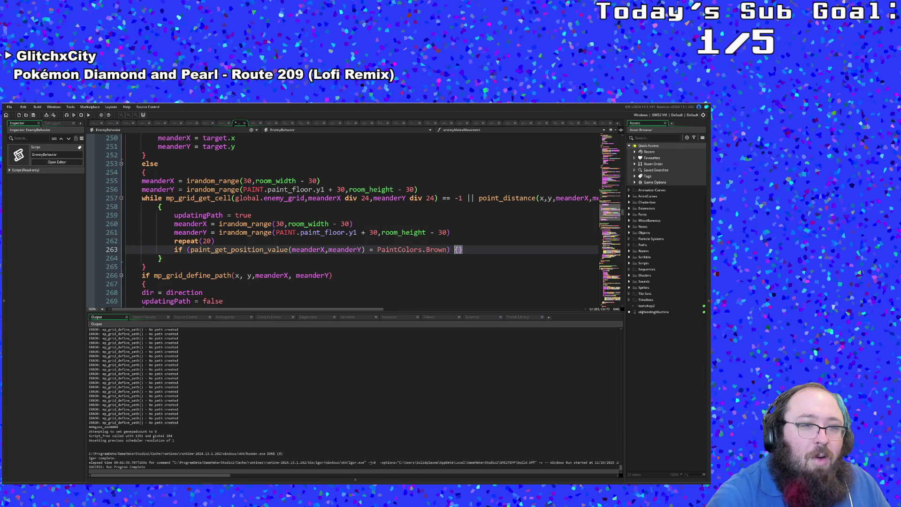
pyautogui.press('BackSpace')
pyautogui.press('BackSpace')
pyautogui.press('Return')
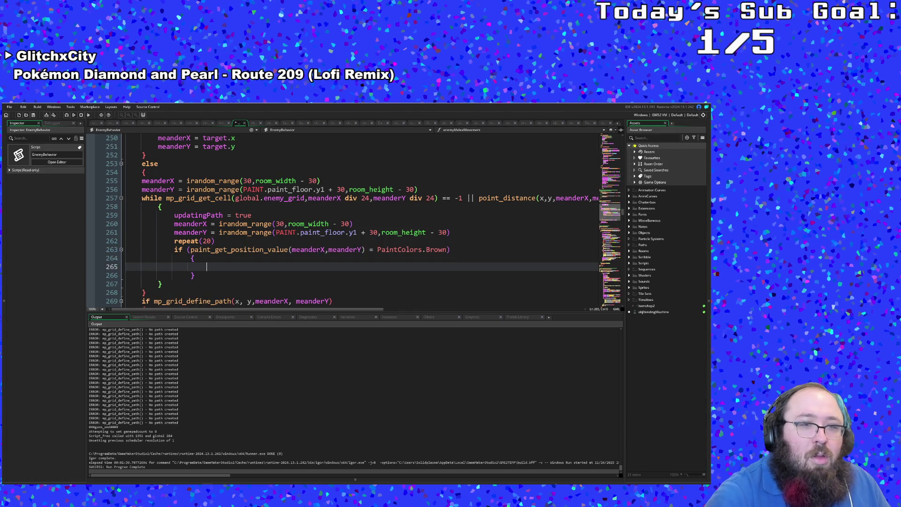
# Fill the Brown block with the meanderX/meanderY irandom_range re-rolls, indented to match
pyautogui.hotkey('ctrl', 'v')
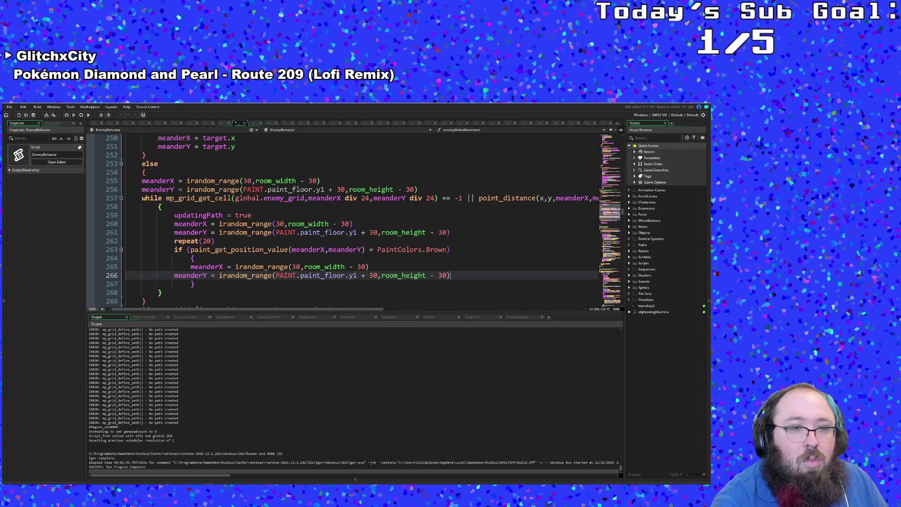
pyautogui.press('Home')
pyautogui.press('Tab')
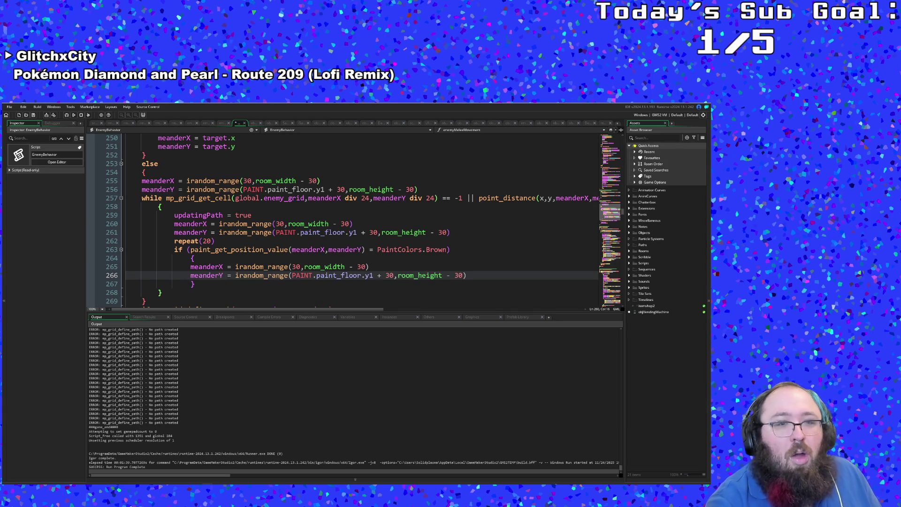
pyautogui.hotkey('ctrl', 'Right')
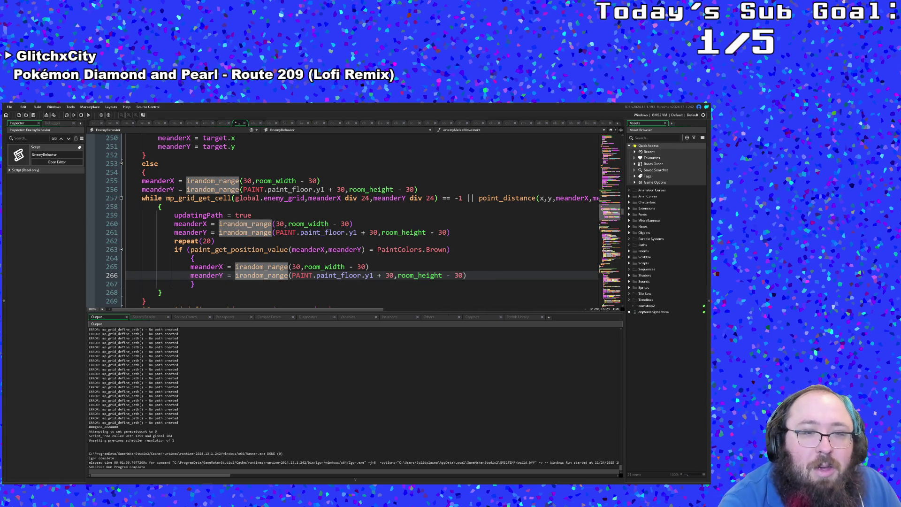
pyautogui.press('Up')
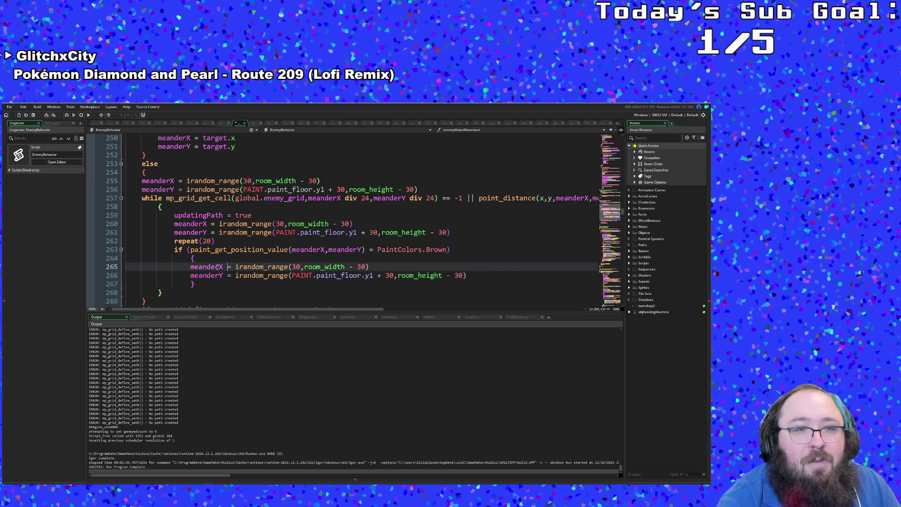
# Wrap the if block in its own braces as the body of repeat(20)
pyautogui.press('Up')
pyautogui.press('Up')
pyautogui.press('Up')
pyautogui.press('End')
pyautogui.press('Return')
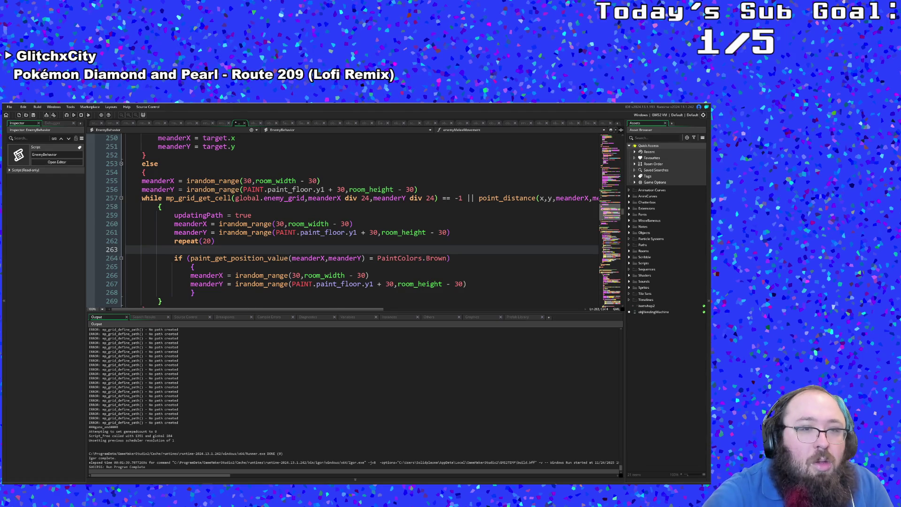
pyautogui.write('{')
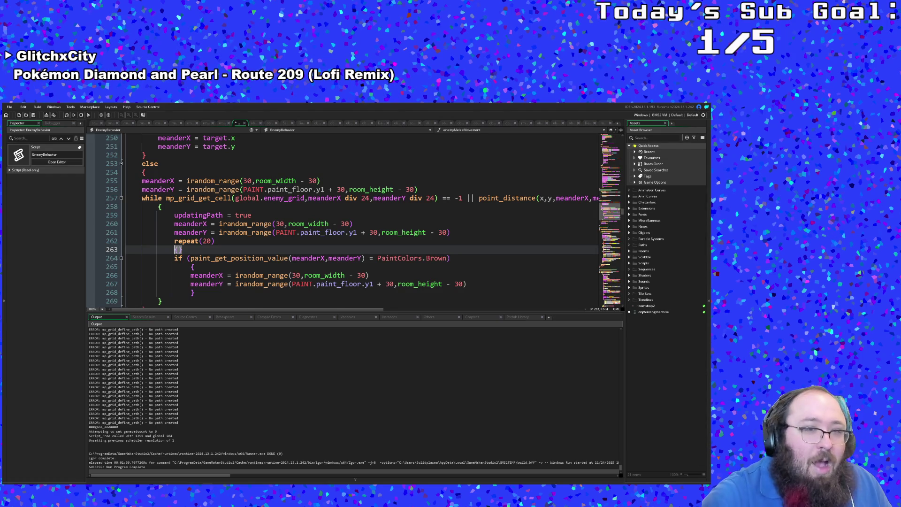
pyautogui.press('Down')
pyautogui.press('Down')
pyautogui.press('Down')
pyautogui.press('Down')
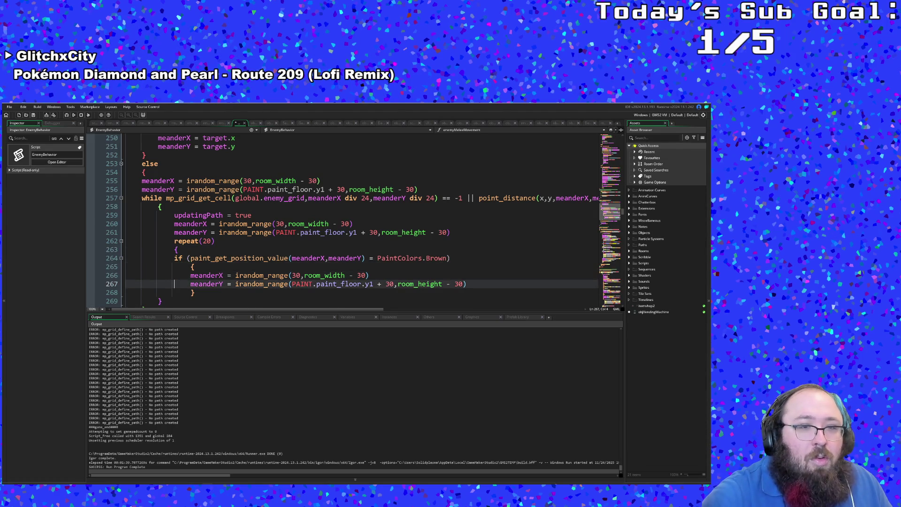
pyautogui.press('Down')
pyautogui.press('Down')
pyautogui.press('Down')
pyautogui.press('Up')
pyautogui.press('Up')
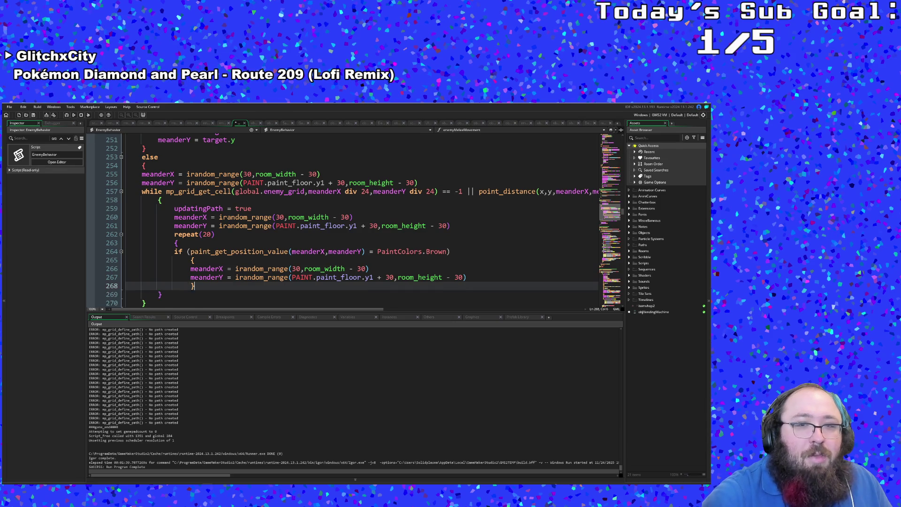
pyautogui.press('Return')
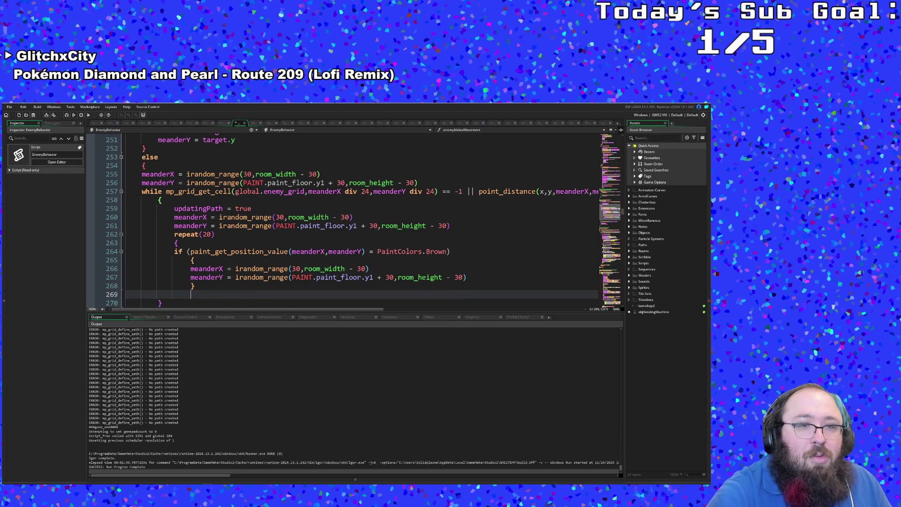
pyautogui.write('}')
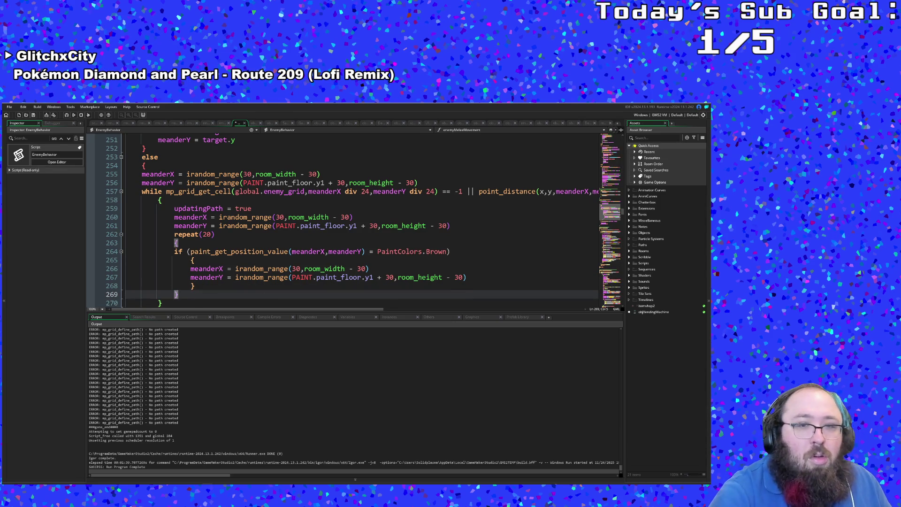
pyautogui.press('Up')
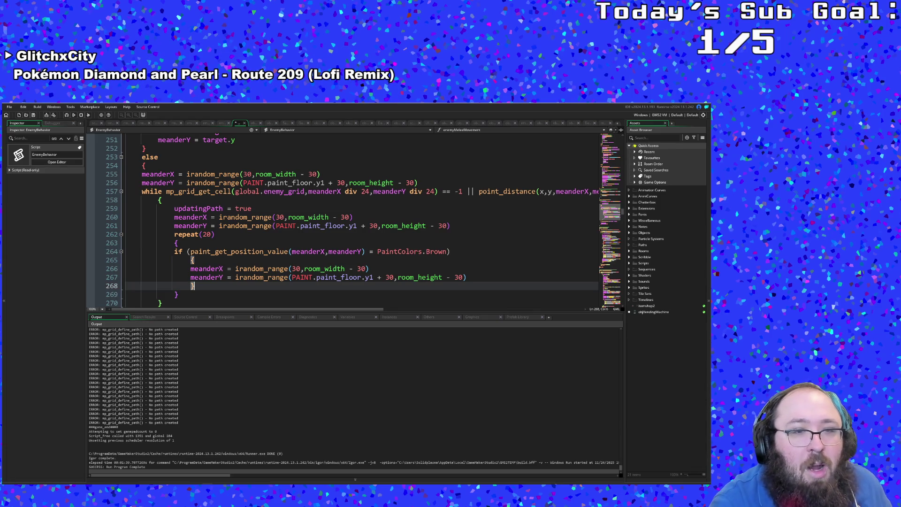
pyautogui.press('Return')
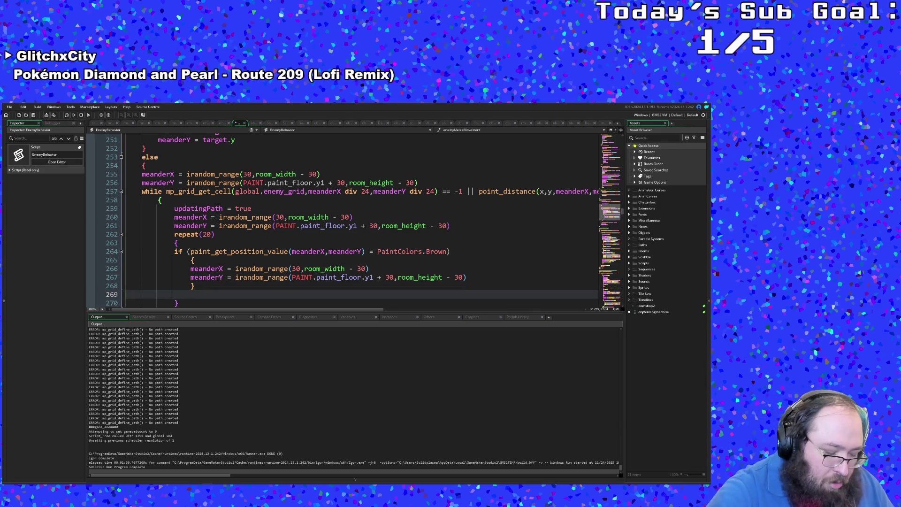
pyautogui.write('else {')
# Give the Brown check an else branch with a braced block holding break;
pyautogui.press('Return')
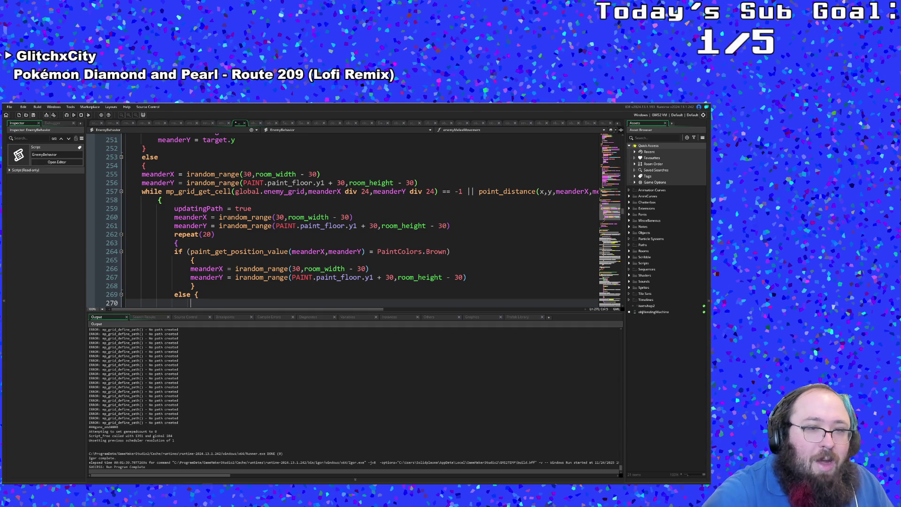
pyautogui.hotkey('ctrl', 'z')
pyautogui.press('Tab')
pyautogui.press('Tab')
pyautogui.press('Tab')
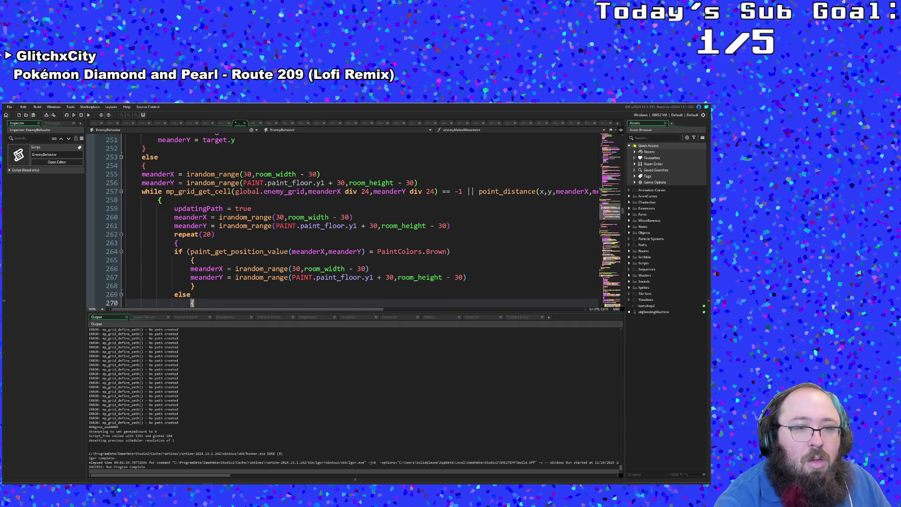
pyautogui.scroll(-4, 351, 226)
pyautogui.press('Return')
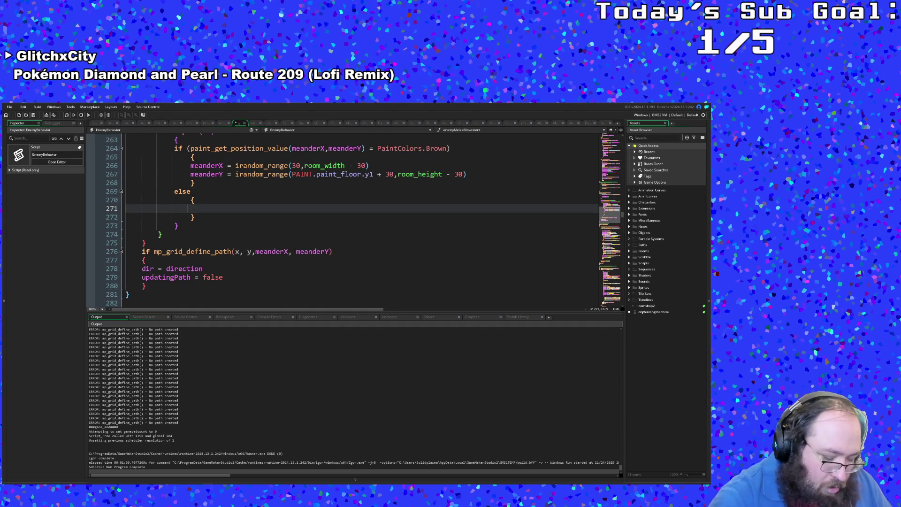
pyautogui.write('break;')
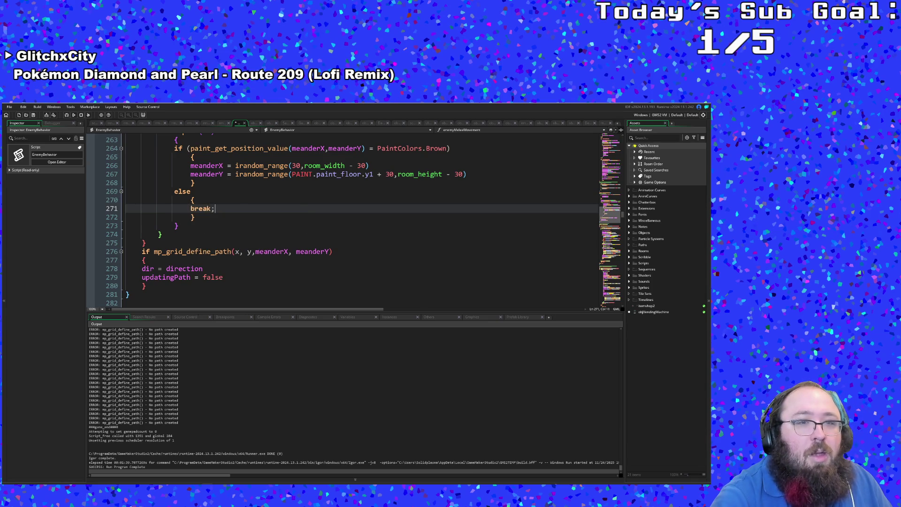
pyautogui.scroll(2, 352, 226)
# End both irandom_range re-roll lines with semicolons
pyautogui.click(371, 217)
pyautogui.write(';')
pyautogui.click(487, 226)
pyautogui.click(415, 242)
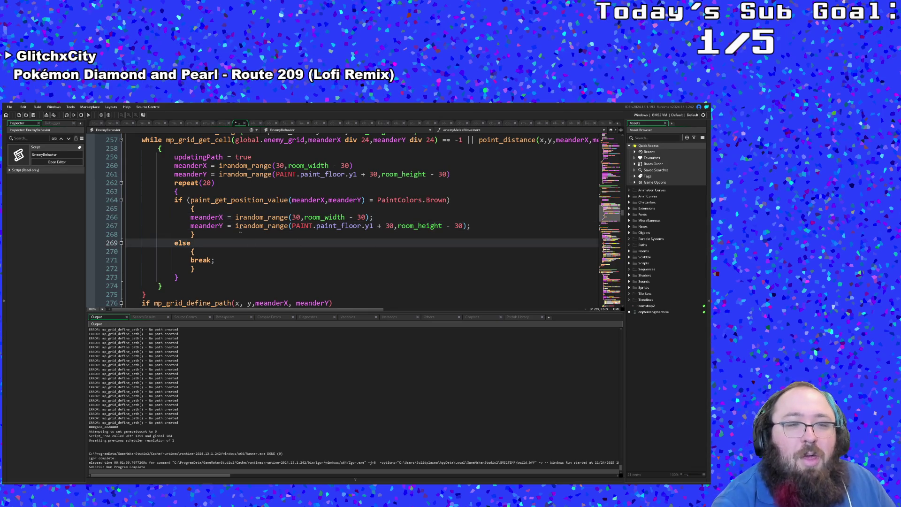
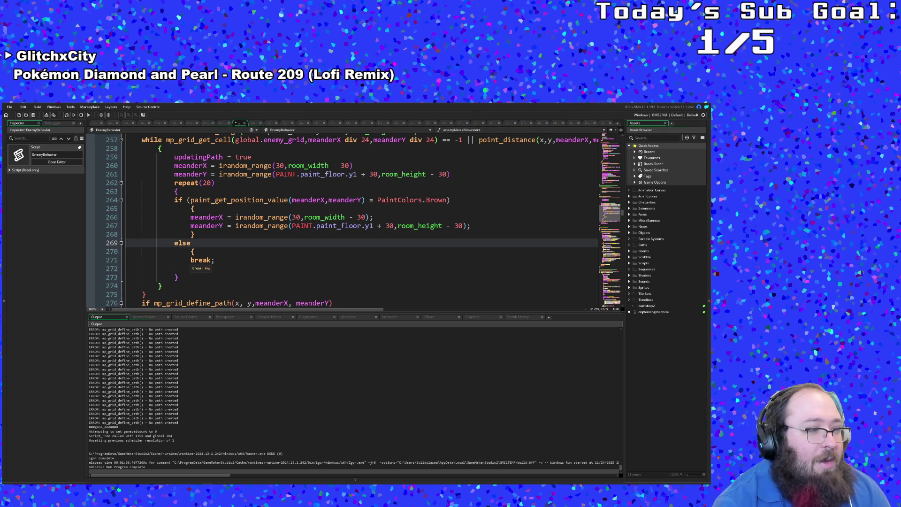
pyautogui.scroll(4, 352, 225)
pyautogui.scroll(-2, 352, 225)
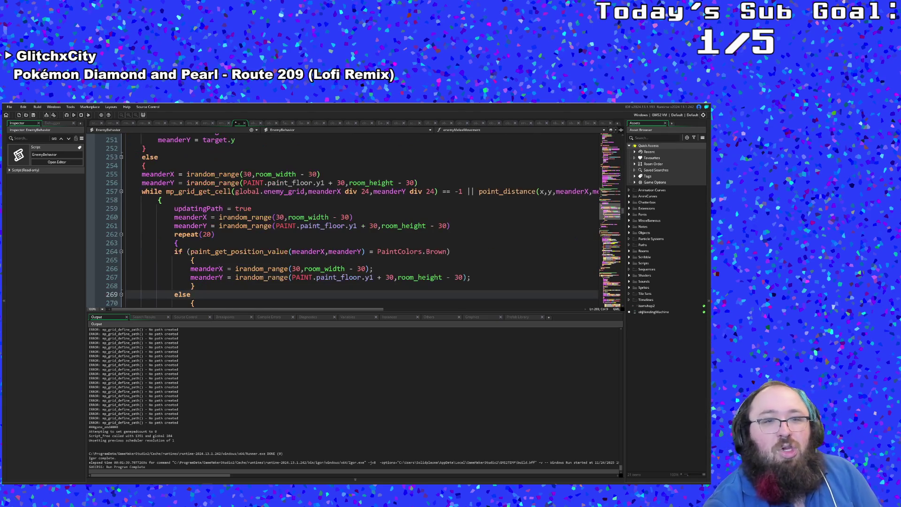
pyautogui.scroll(-6, 352, 225)
pyautogui.scroll(2, 351, 225)
pyautogui.scroll(2, 352, 226)
pyautogui.scroll(2, 353, 225)
pyautogui.scroll(-2, 352, 226)
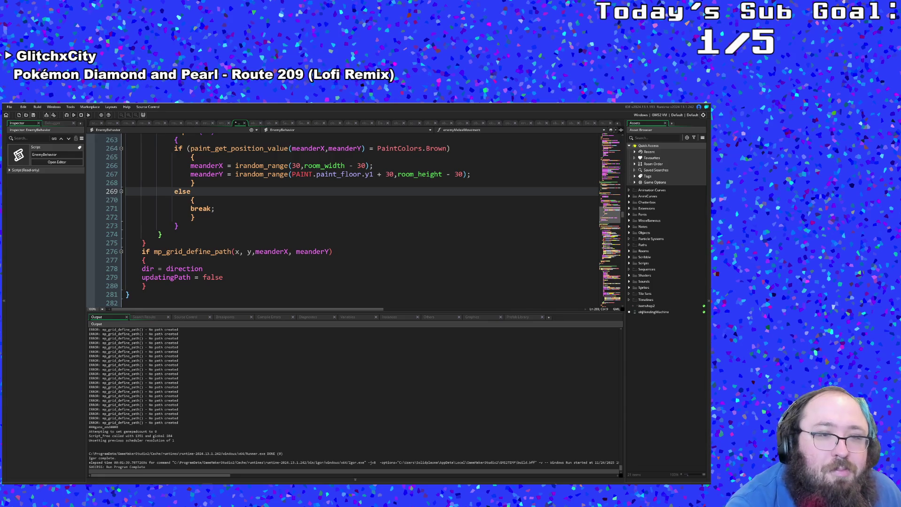
pyautogui.scroll(3, 353, 225)
pyautogui.scroll(1, 352, 225)
pyautogui.scroll(5, 352, 226)
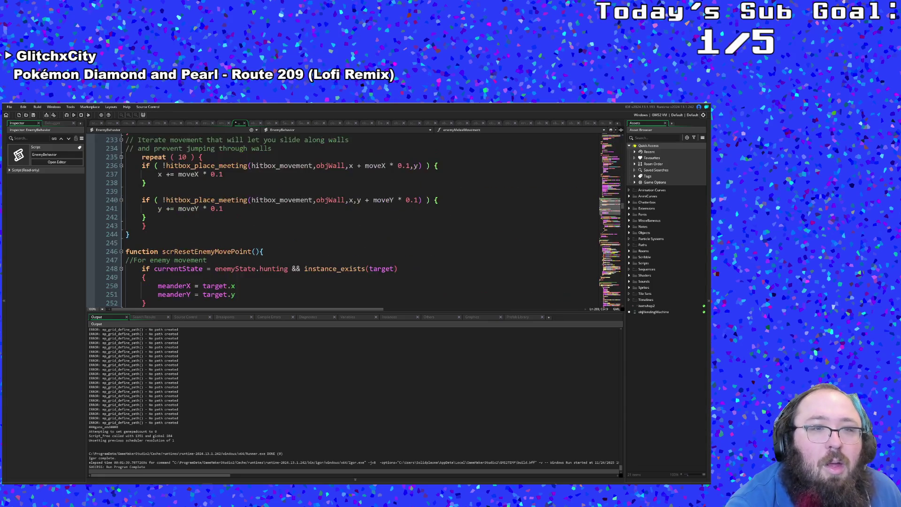
pyautogui.scroll(-2, 352, 226)
# Jump from EnemyBehavior's mp_grid_define_path call to its script definition and review it
pyautogui.click(145, 251)
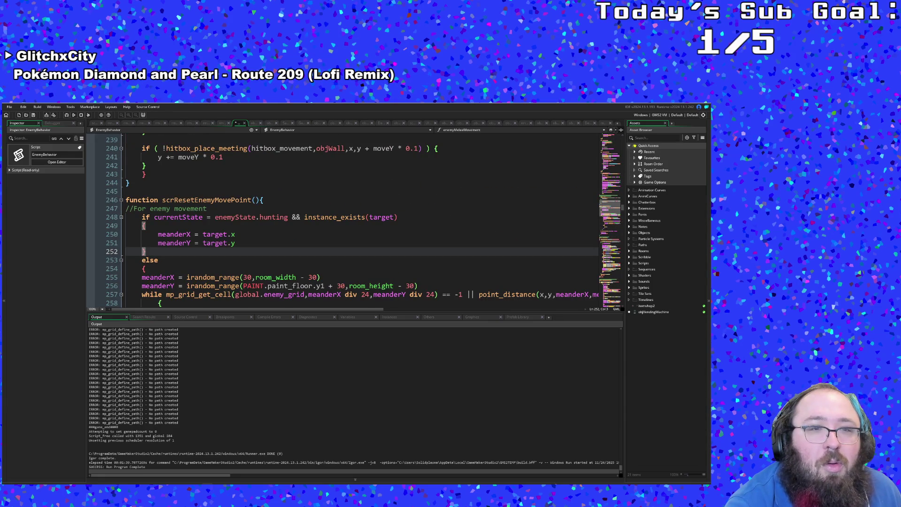
pyautogui.scroll(-4, 352, 225)
pyautogui.scroll(-4, 352, 225)
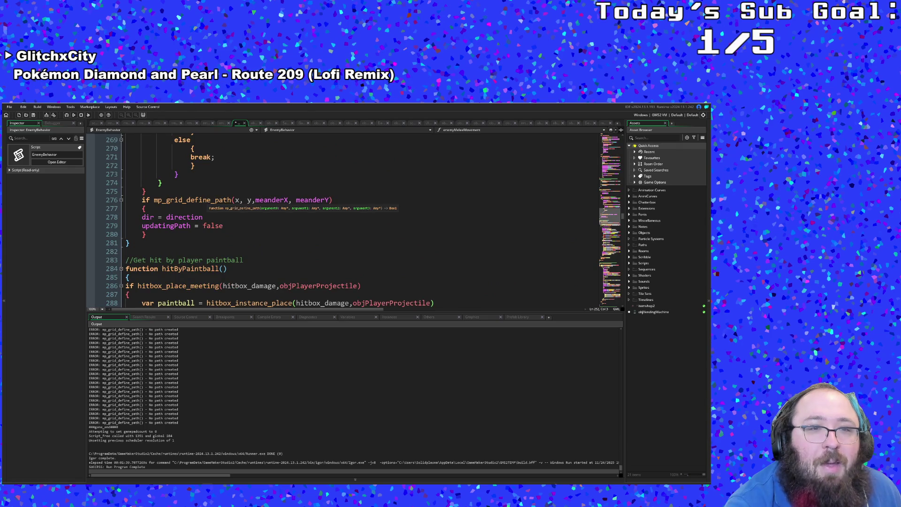
pyautogui.middleClick(194, 200)
pyautogui.scroll(-10, 352, 225)
pyautogui.scroll(4, 352, 226)
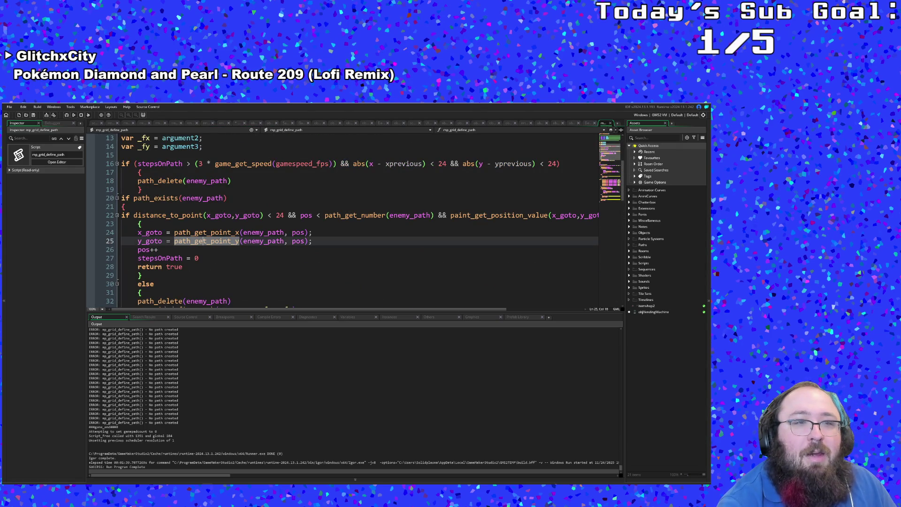
pyautogui.press('Up')
pyautogui.press('Up')
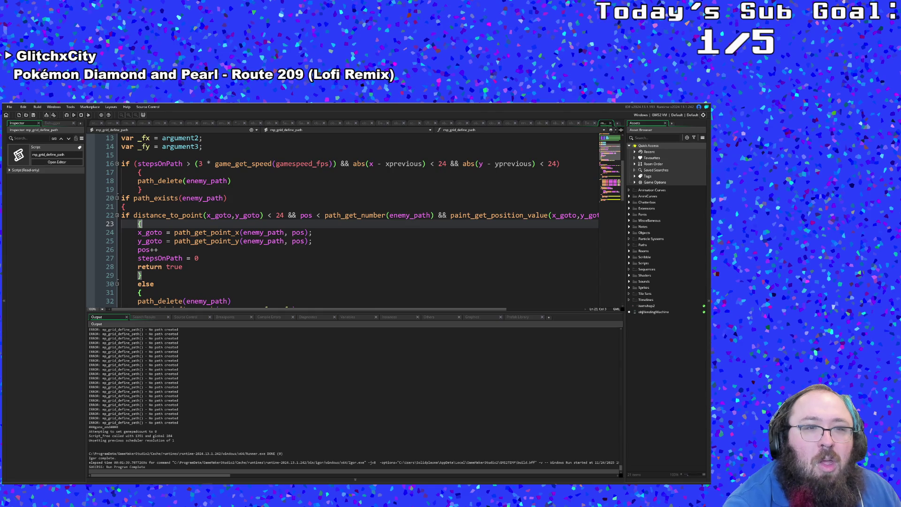
pyautogui.scroll(-2, 352, 225)
pyautogui.scroll(-4, 217, 287)
pyautogui.scroll(-2, 217, 287)
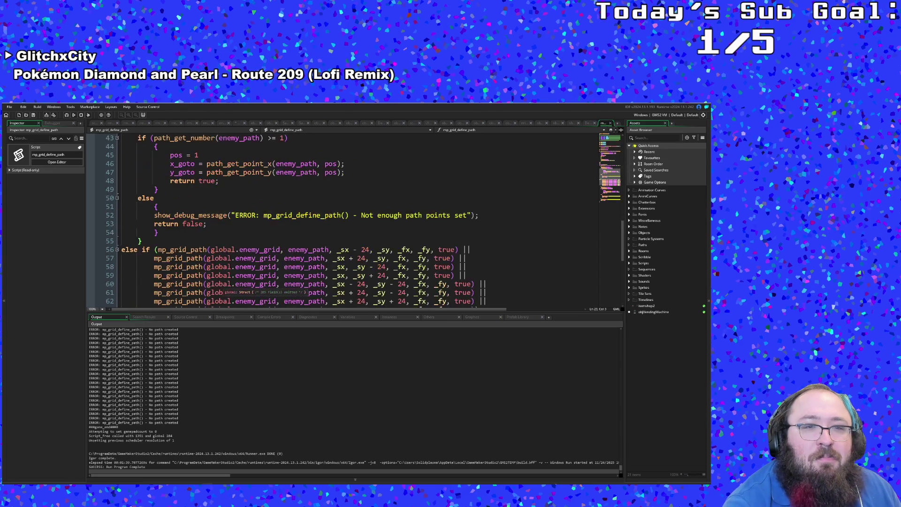
pyautogui.scroll(3, 218, 290)
pyautogui.scroll(3, 218, 291)
pyautogui.scroll(2, 217, 290)
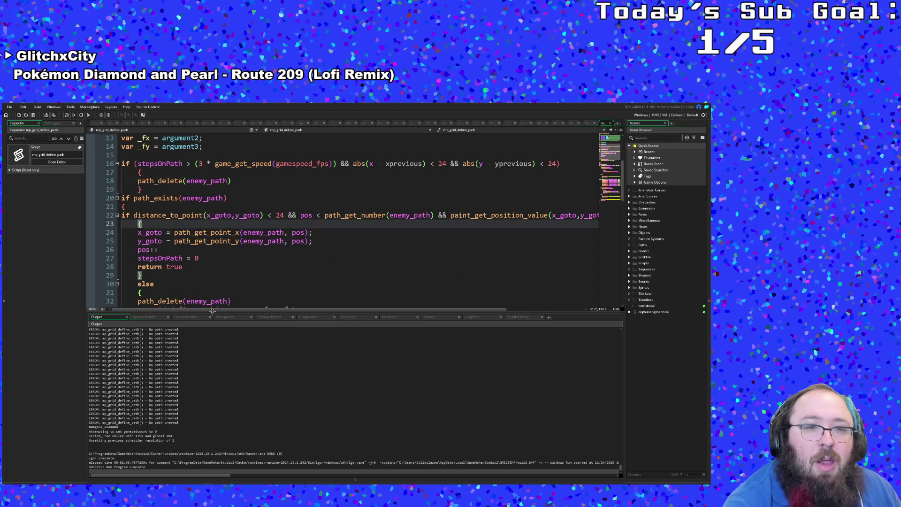
pyautogui.moveTo(211, 311); pyautogui.dragTo(302, 310)
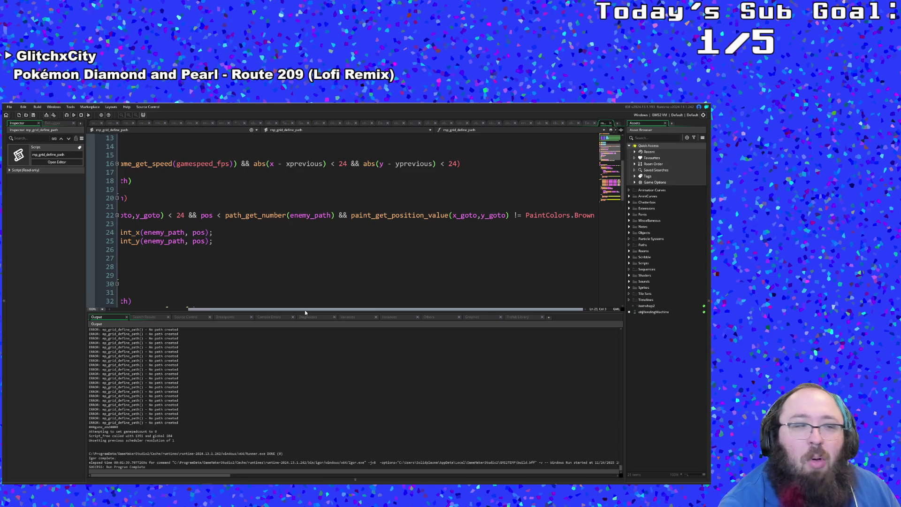
pyautogui.moveTo(305, 309); pyautogui.dragTo(204, 315)
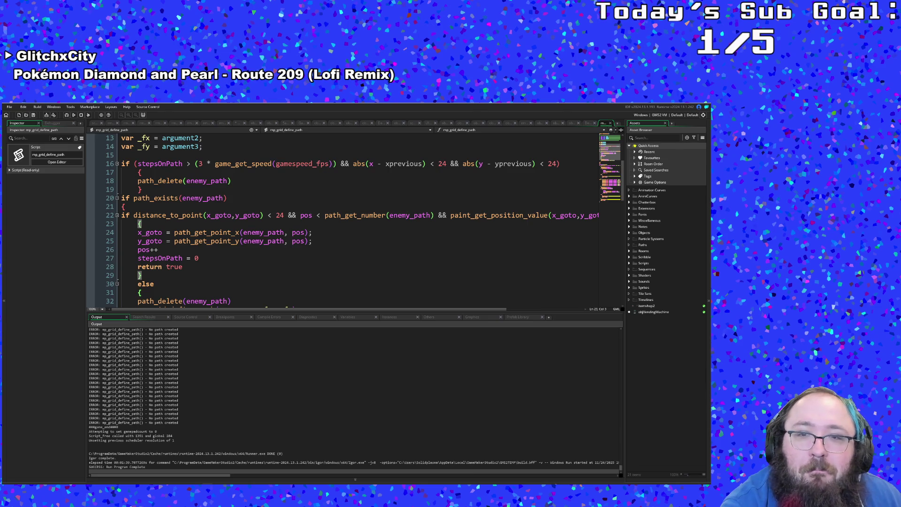
pyautogui.scroll(-6, 352, 226)
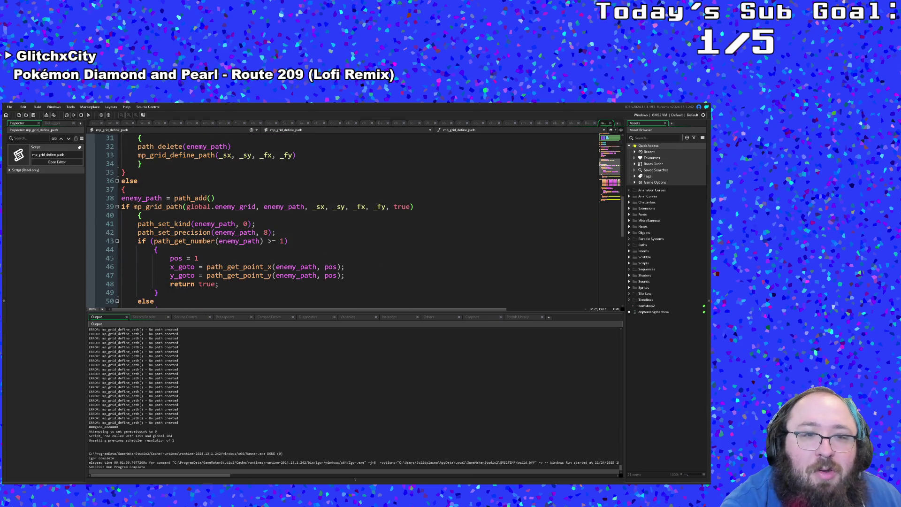
pyautogui.click(212, 223)
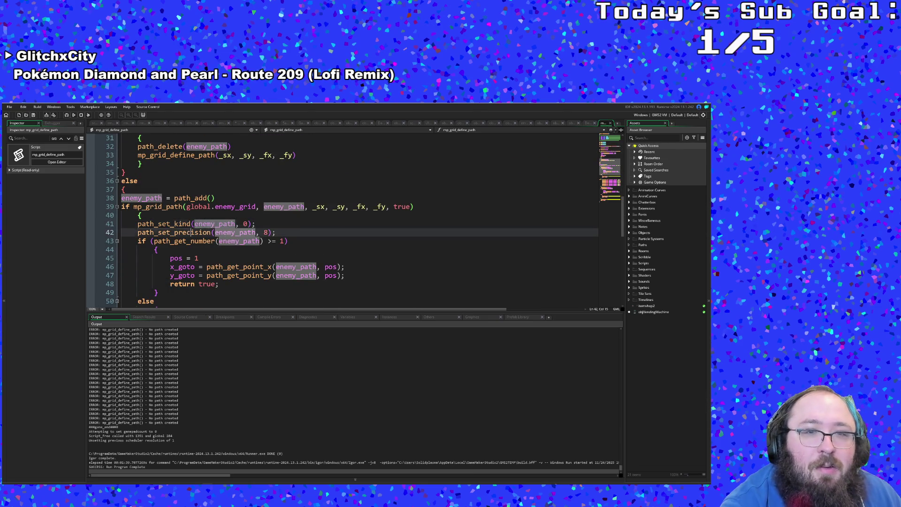
pyautogui.click(172, 232)
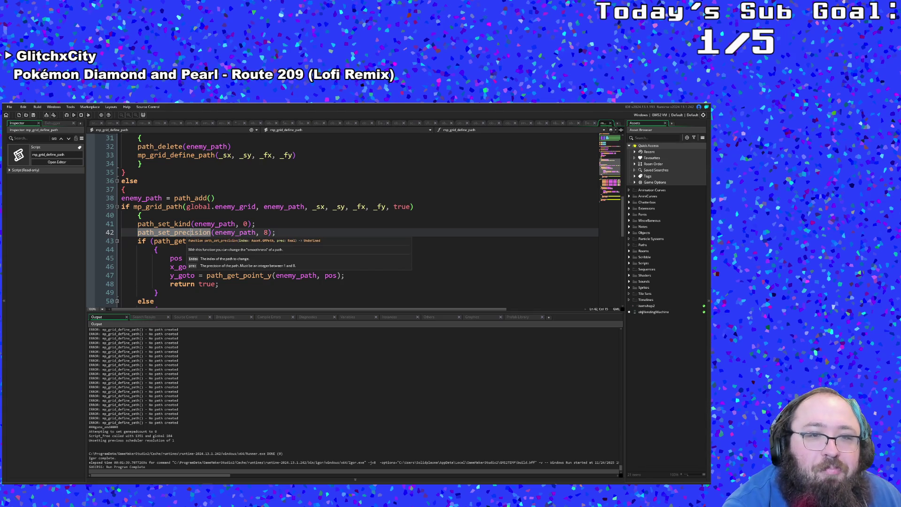
pyautogui.scroll(-2, 317, 233)
pyautogui.scroll(-2, 317, 233)
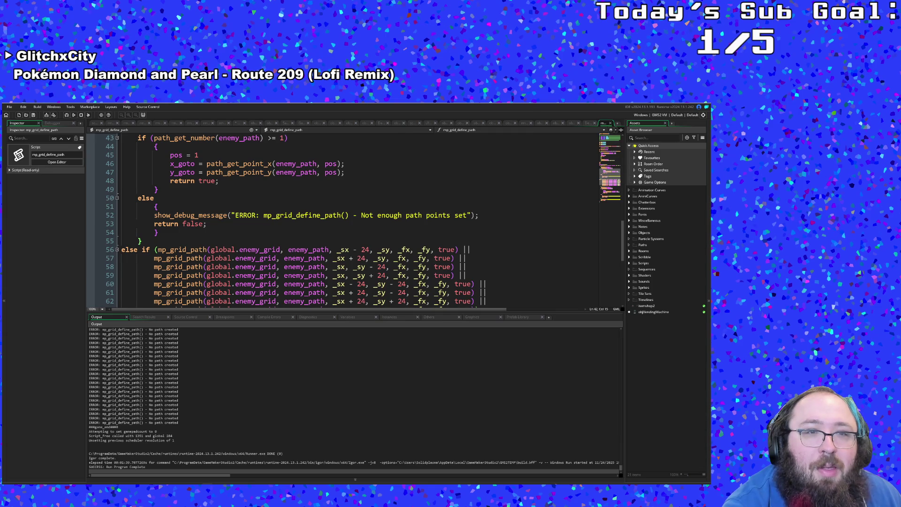
pyautogui.scroll(-4, 317, 232)
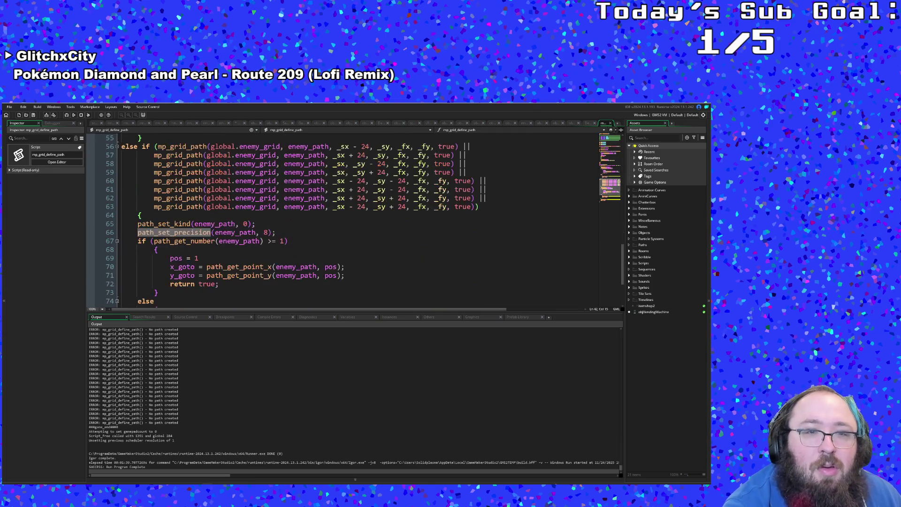
pyautogui.scroll(-2, 317, 232)
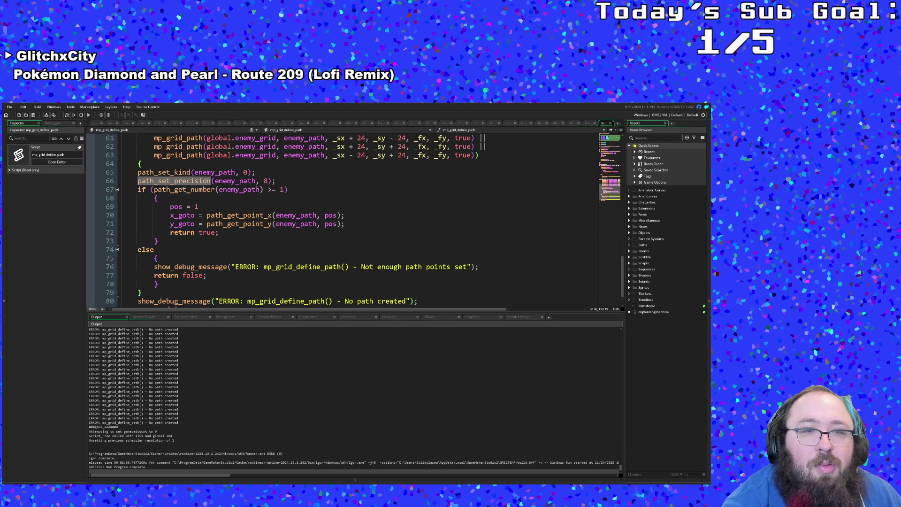
pyautogui.scroll(2, 316, 233)
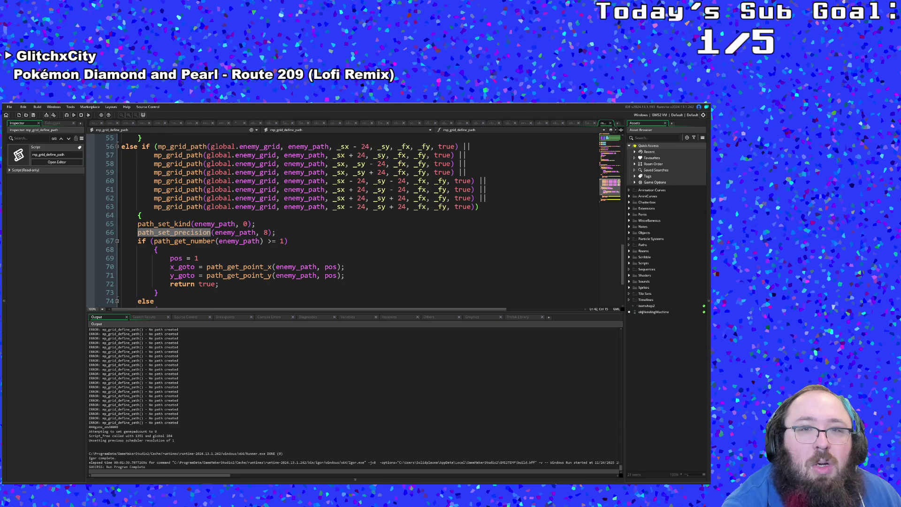
pyautogui.scroll(-3, 316, 232)
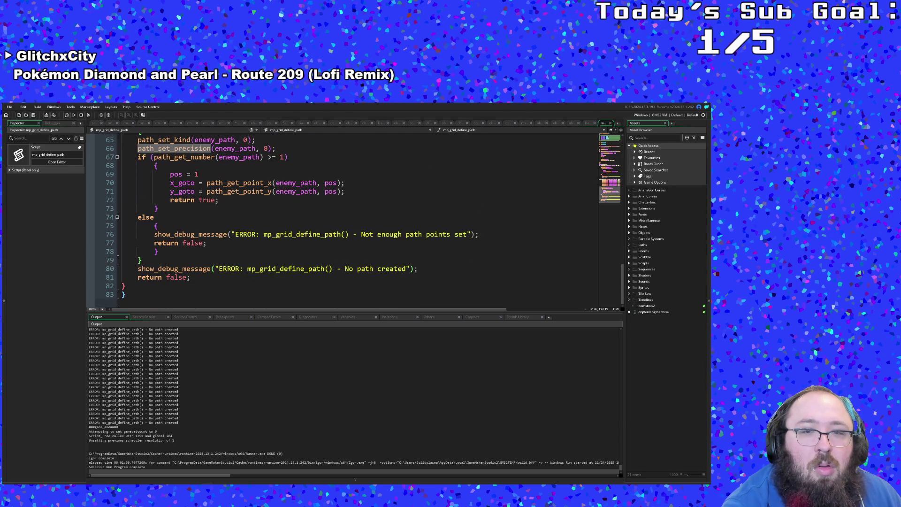
pyautogui.scroll(8, 317, 232)
pyautogui.scroll(5, 317, 232)
pyautogui.scroll(-4, 317, 232)
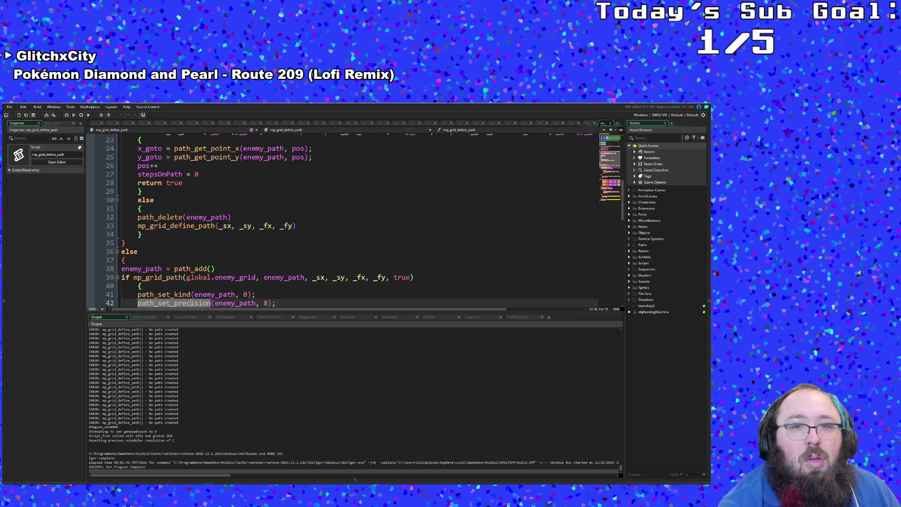
pyautogui.scroll(3, 317, 232)
pyautogui.doubleClick(204, 251)
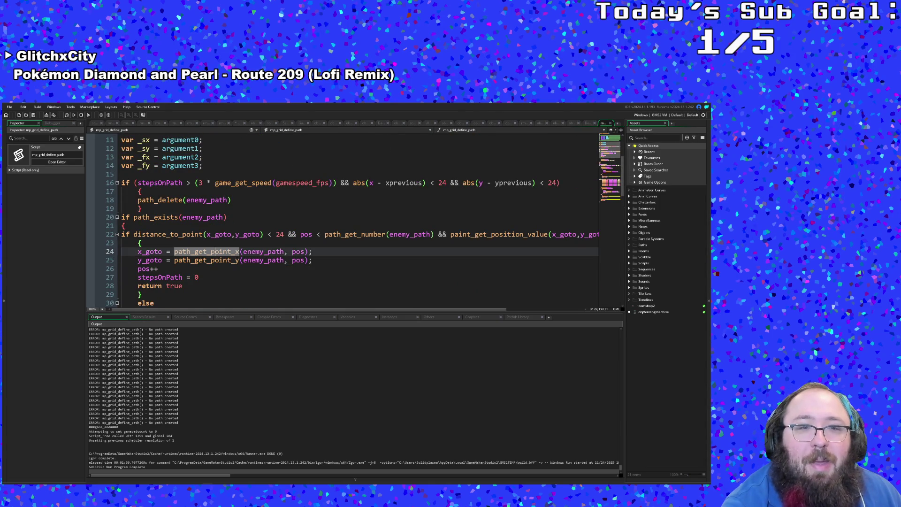
pyautogui.press('Down')
pyautogui.press('Down')
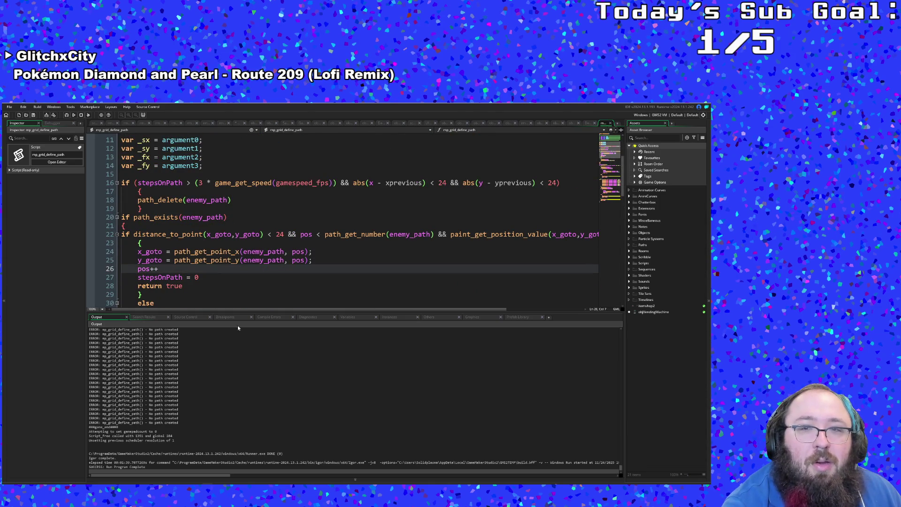
pyautogui.scroll(-4, 317, 232)
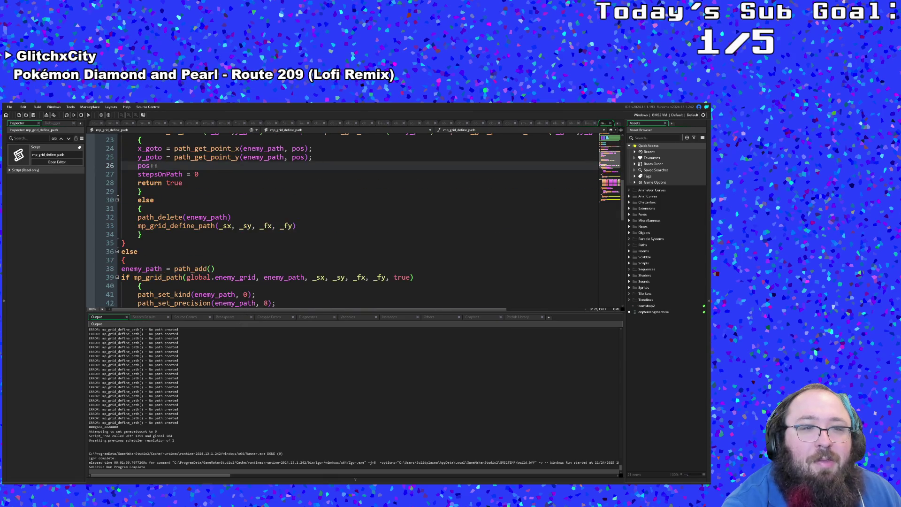
pyautogui.scroll(-2, 317, 232)
pyautogui.click(262, 260)
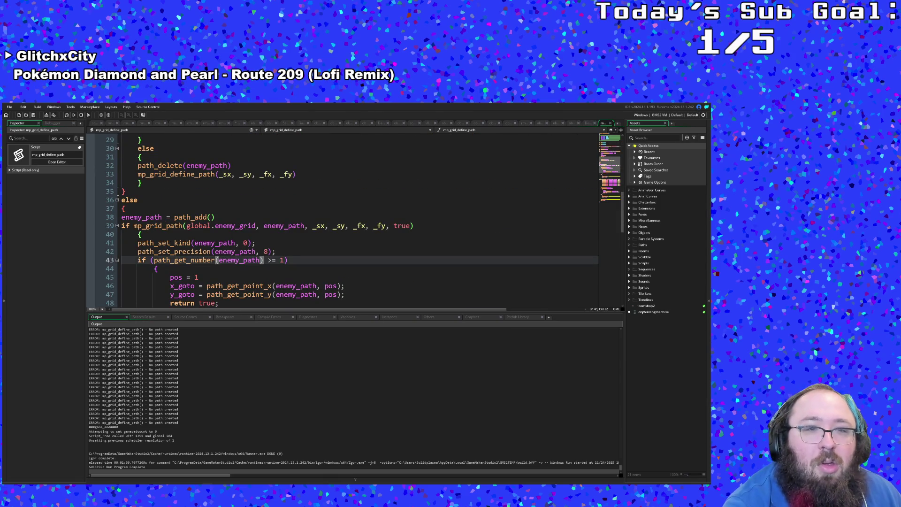
pyautogui.doubleClick(239, 260)
pyautogui.scroll(-2, 317, 232)
pyautogui.scroll(-2, 317, 232)
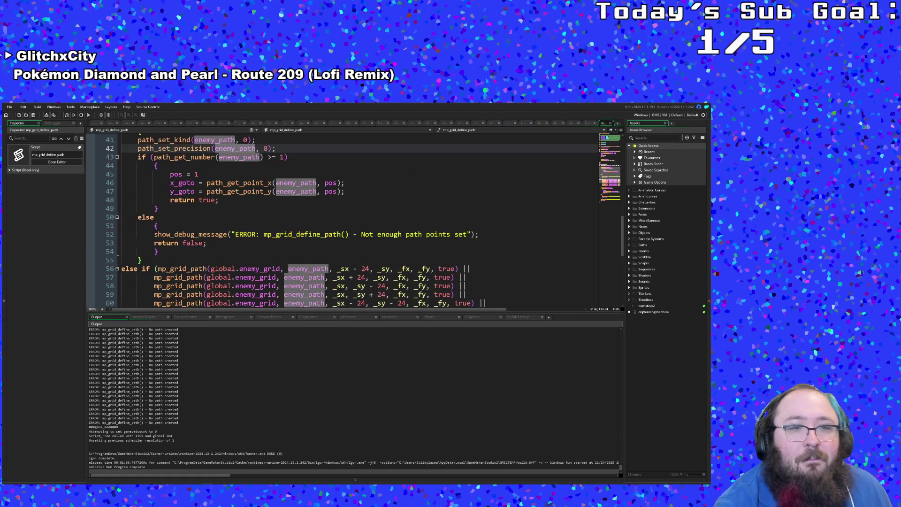
pyautogui.scroll(-2, 317, 232)
pyautogui.scroll(2, 317, 233)
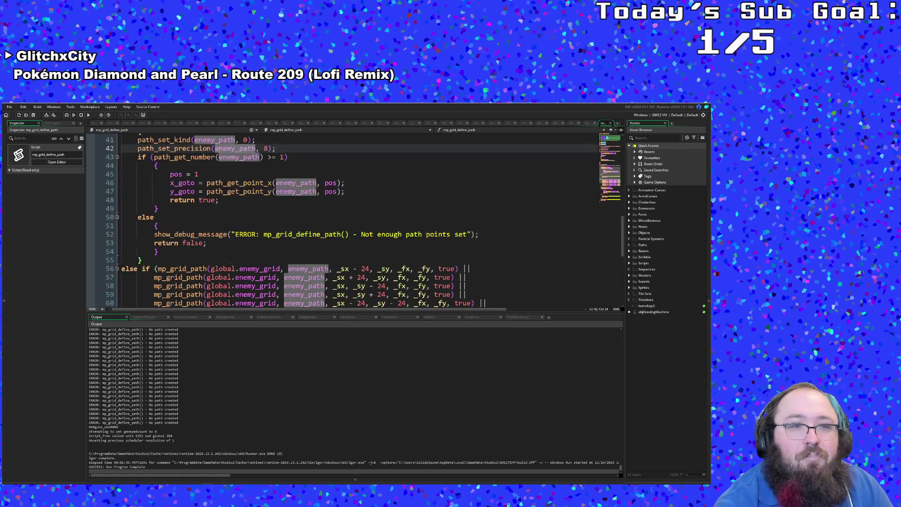
pyautogui.scroll(2, 317, 232)
pyautogui.click(198, 209)
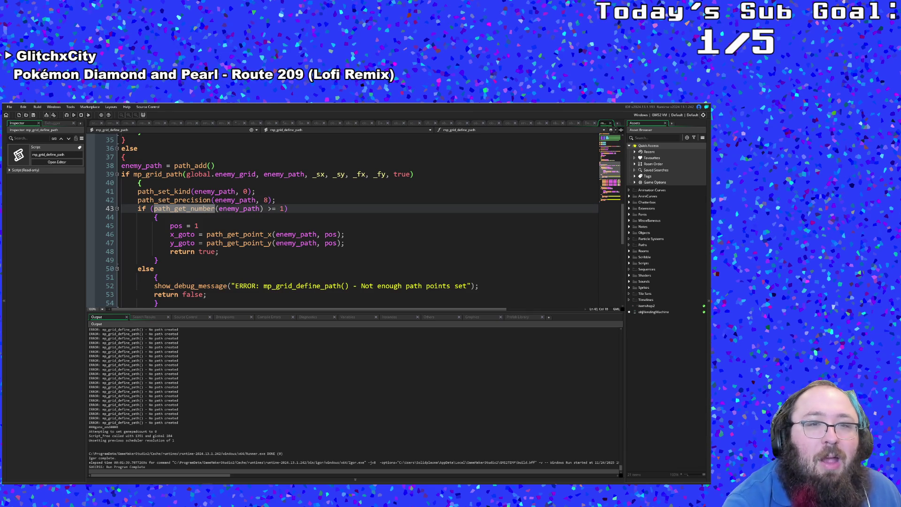
# Add then remove a stray 'path_' line above the path_get_number check, leaving the branch unchanged
pyautogui.press('Home')
pyautogui.press('Return')
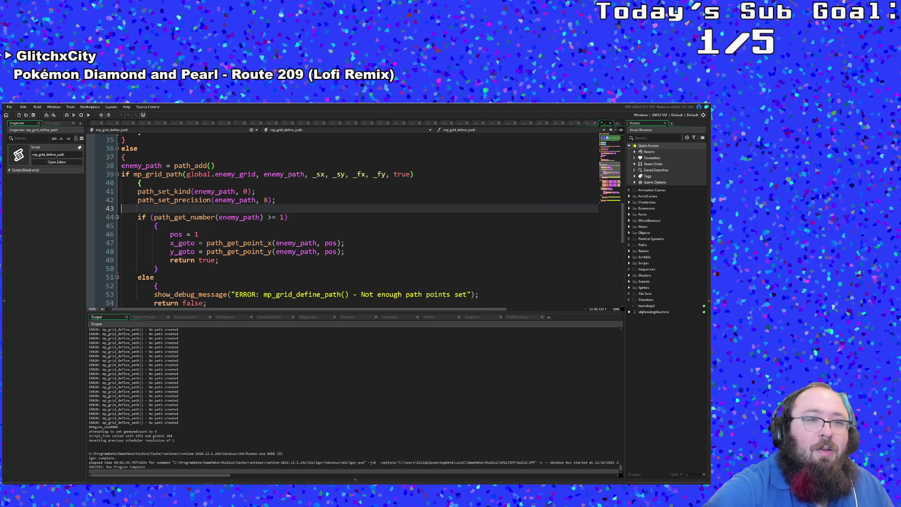
pyautogui.write('path')
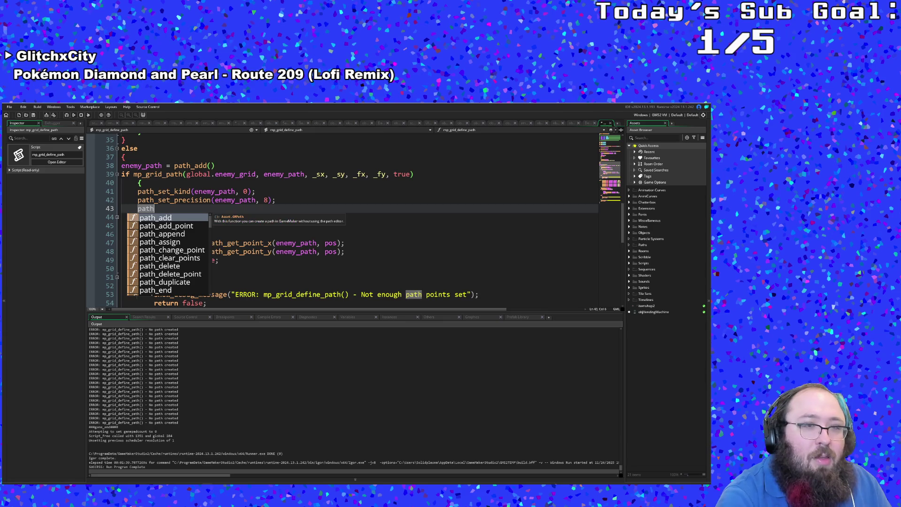
pyautogui.write('_')
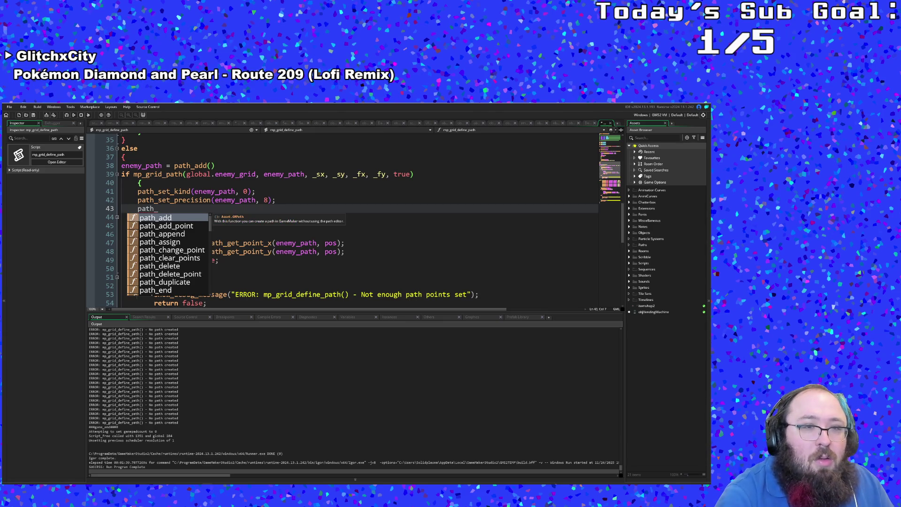
pyautogui.scroll(-2, 202, 248)
pyautogui.scroll(-2, 202, 247)
pyautogui.scroll(-2, 201, 248)
pyautogui.scroll(-2, 202, 247)
pyautogui.scroll(-2, 202, 248)
pyautogui.scroll(2, 203, 250)
pyautogui.scroll(2, 203, 251)
pyautogui.scroll(2, 203, 251)
pyautogui.scroll(2, 203, 250)
pyautogui.scroll(2, 205, 248)
pyautogui.scroll(2, 207, 245)
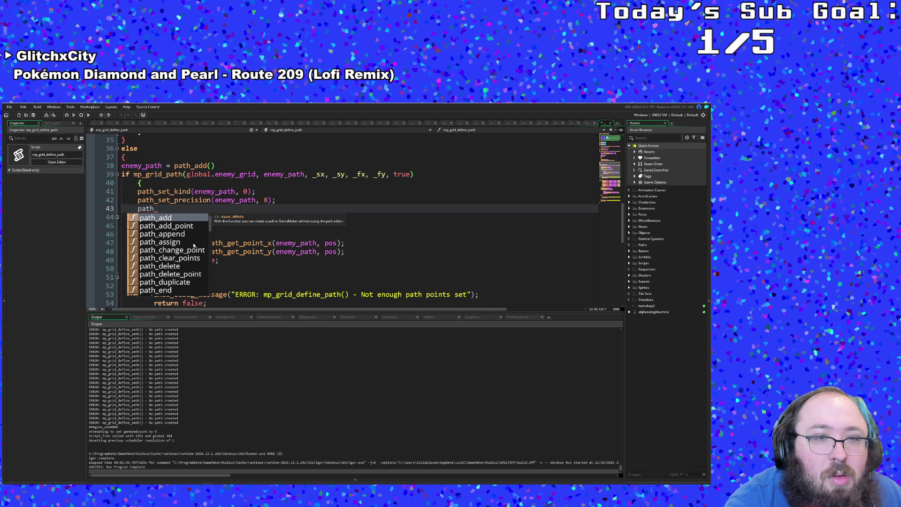
pyautogui.press('Escape')
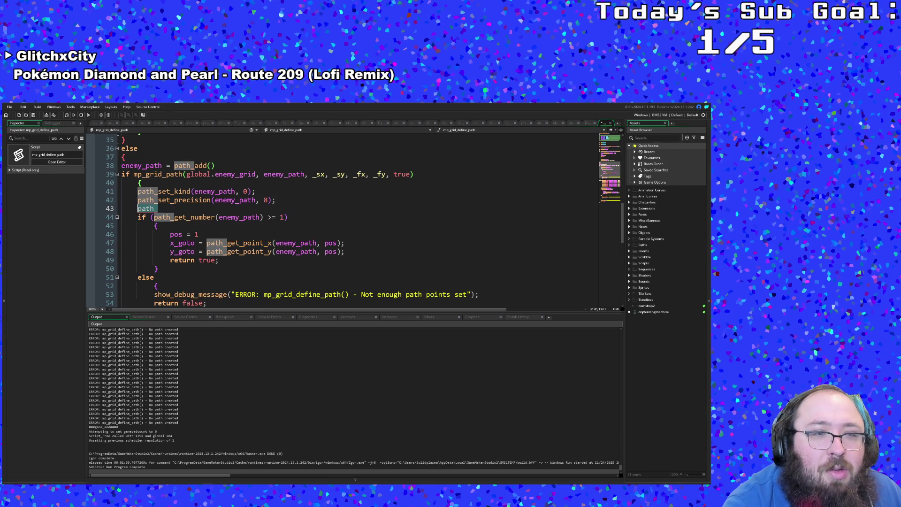
pyautogui.press('BackSpace')
pyautogui.press('BackSpace')
pyautogui.press('BackSpace')
pyautogui.press('BackSpace')
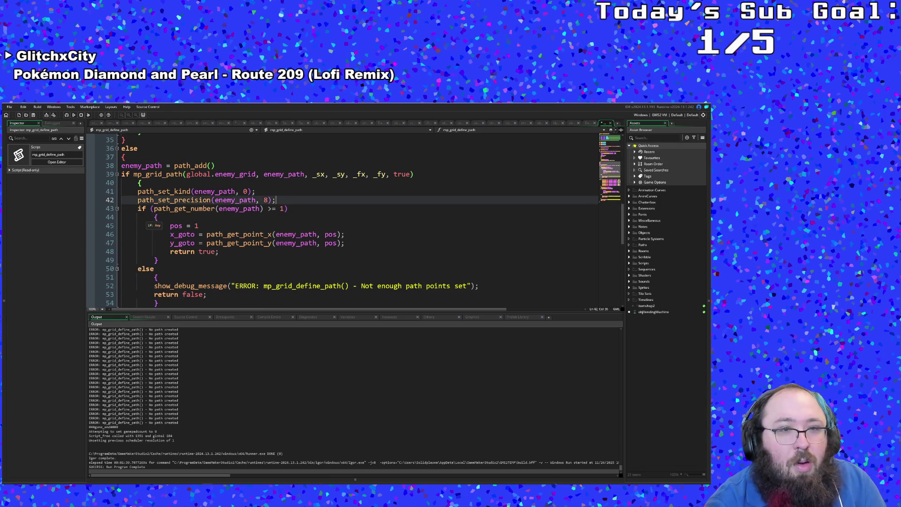
pyautogui.press('Down')
pyautogui.press('Down')
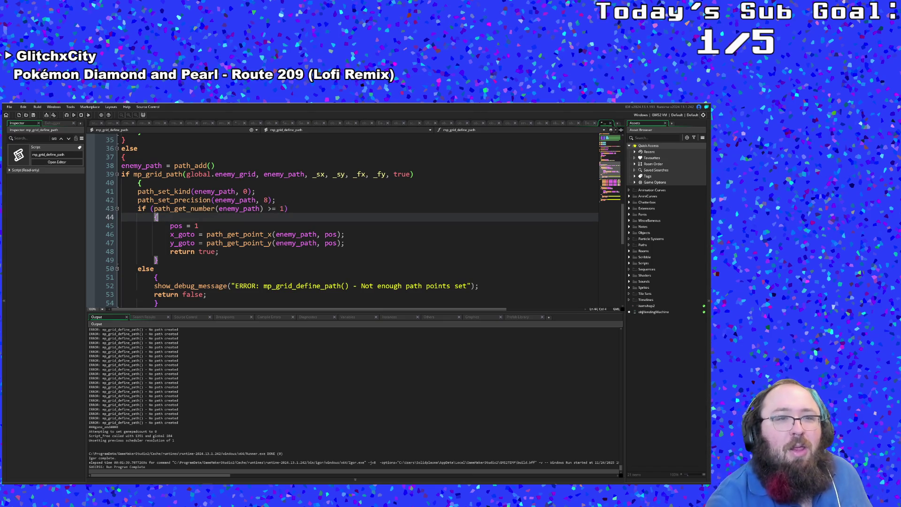
pyautogui.scroll(2, 353, 225)
pyautogui.scroll(3, 352, 225)
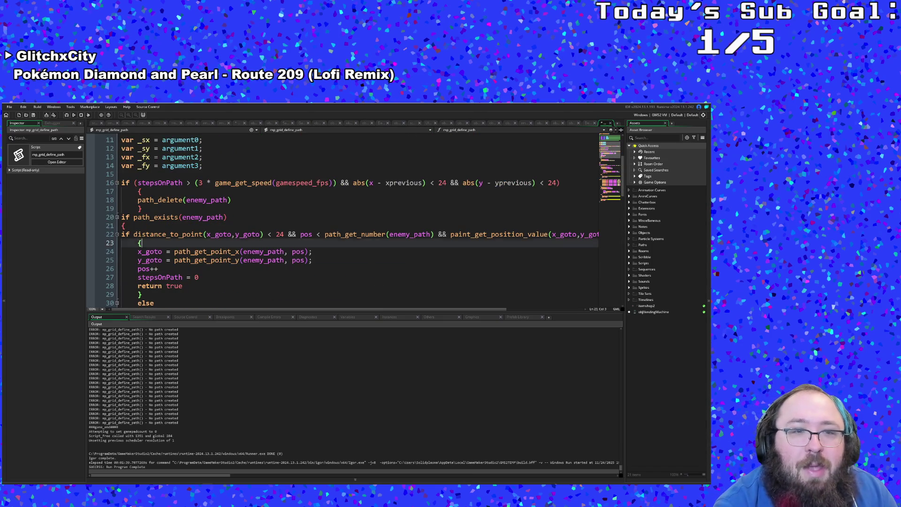
pyautogui.scroll(1, 351, 226)
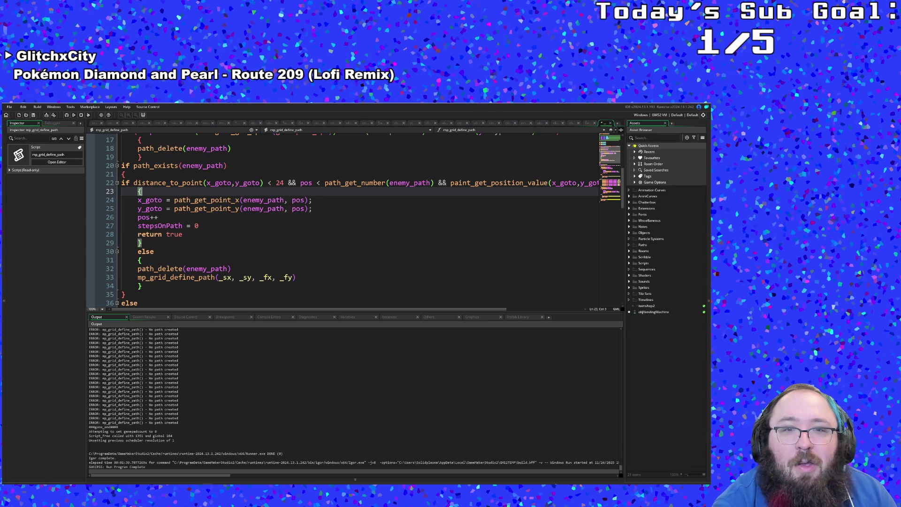
pyautogui.moveTo(277, 310)
pyautogui.mouseDown()
pyautogui.moveTo(315, 310)
pyautogui.moveTo(141, 310)
pyautogui.mouseUp()
pyautogui.scroll(4, 141, 295)
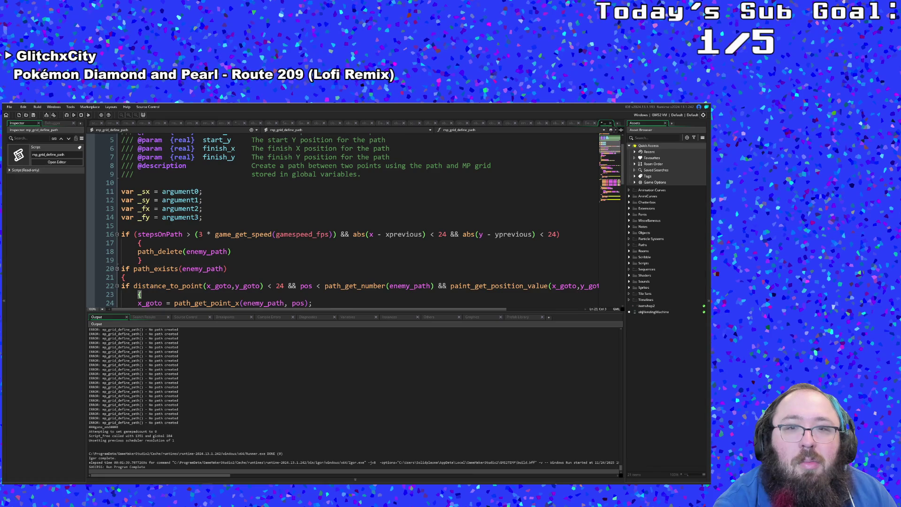
pyautogui.scroll(-10, 140, 294)
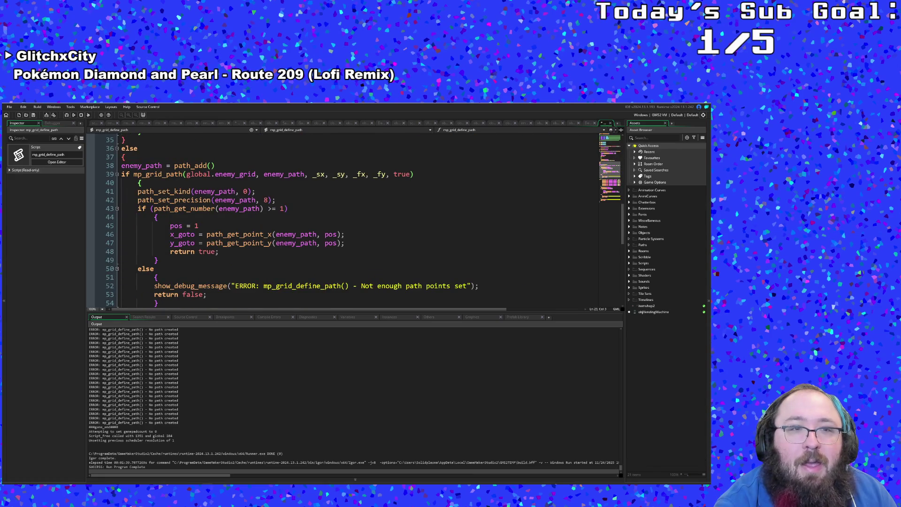
pyautogui.scroll(-6, 268, 274)
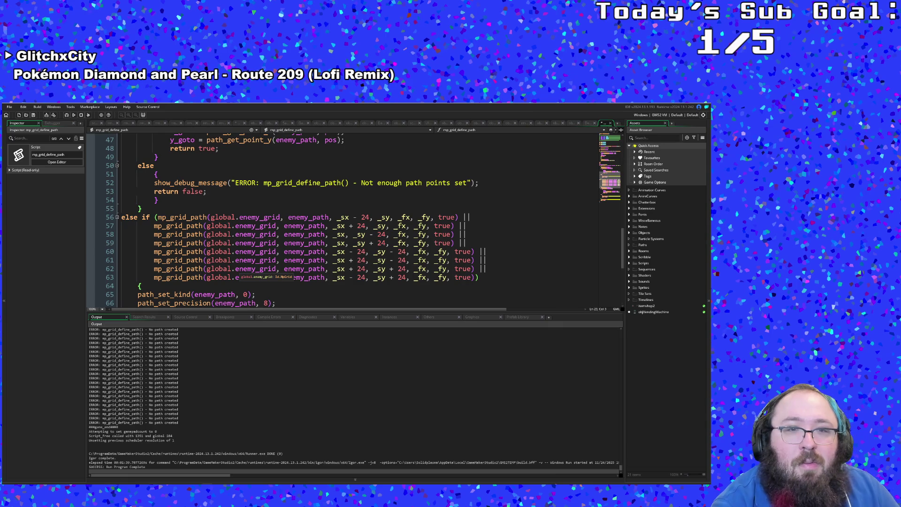
pyautogui.scroll(-3, 268, 274)
pyautogui.scroll(-3, 268, 274)
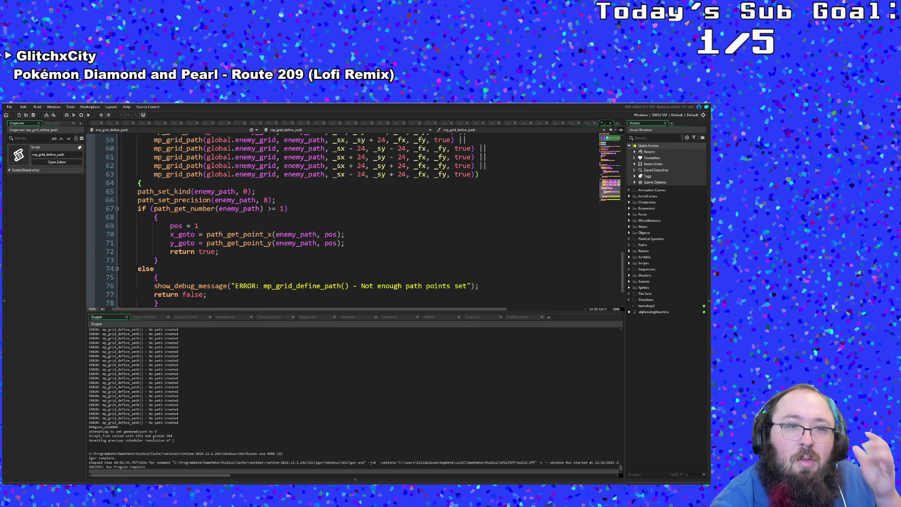
pyautogui.scroll(-3, 268, 275)
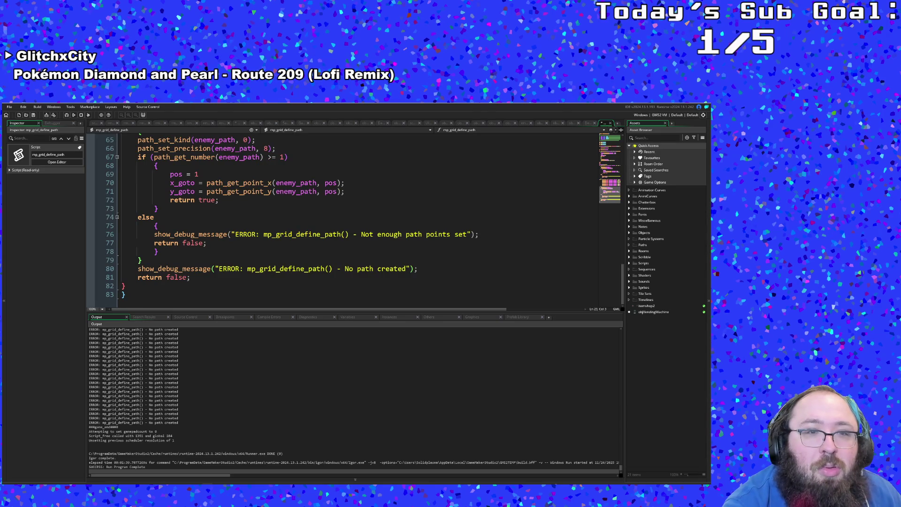
pyautogui.scroll(10, 268, 211)
pyautogui.scroll(10, 267, 211)
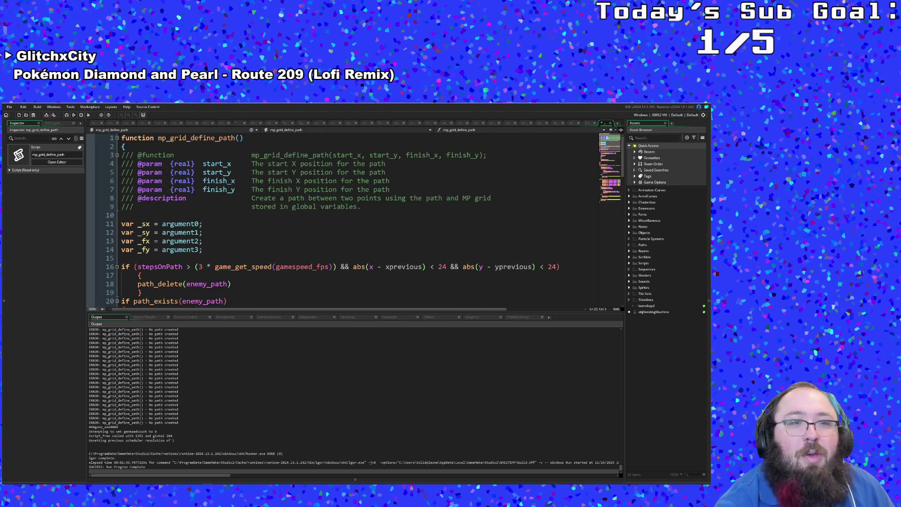
# Return to the EnemyBehavior script at its meander-target loop
pyautogui.click(610, 124)
pyautogui.scroll(3, 316, 225)
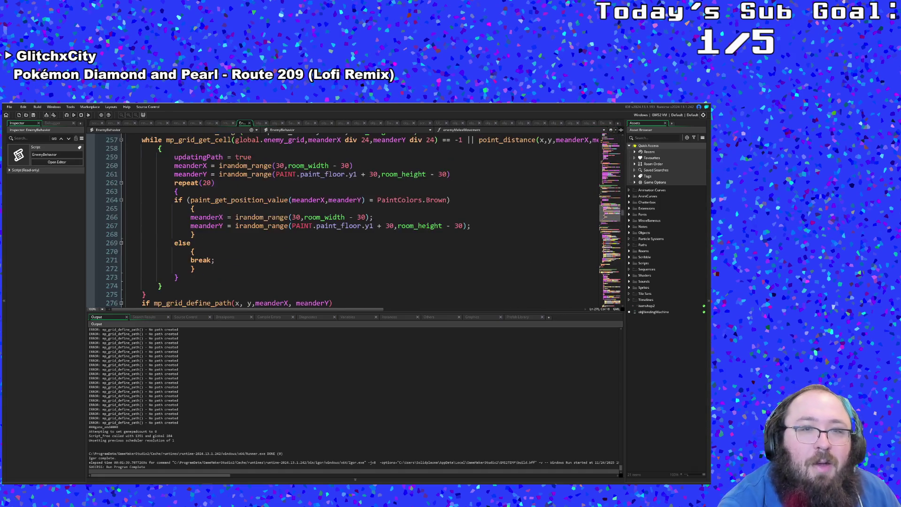
pyautogui.scroll(3, 317, 225)
pyautogui.click(233, 251)
pyautogui.click(245, 216)
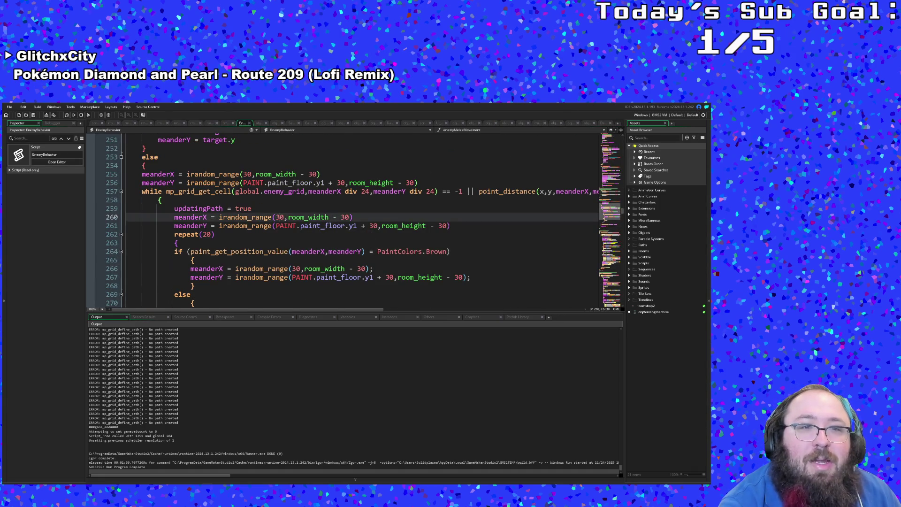
pyautogui.doubleClick(243, 208)
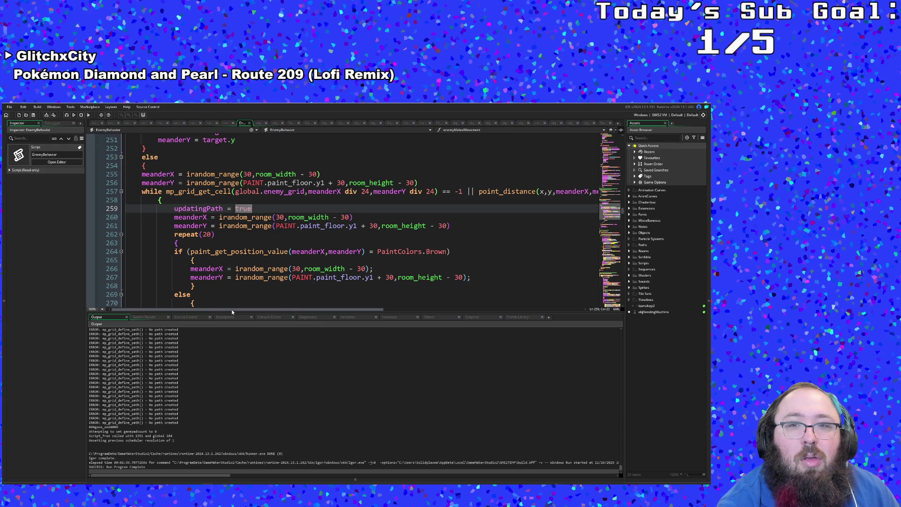
pyautogui.click(194, 260)
pyautogui.click(249, 234)
pyautogui.doubleClick(244, 208)
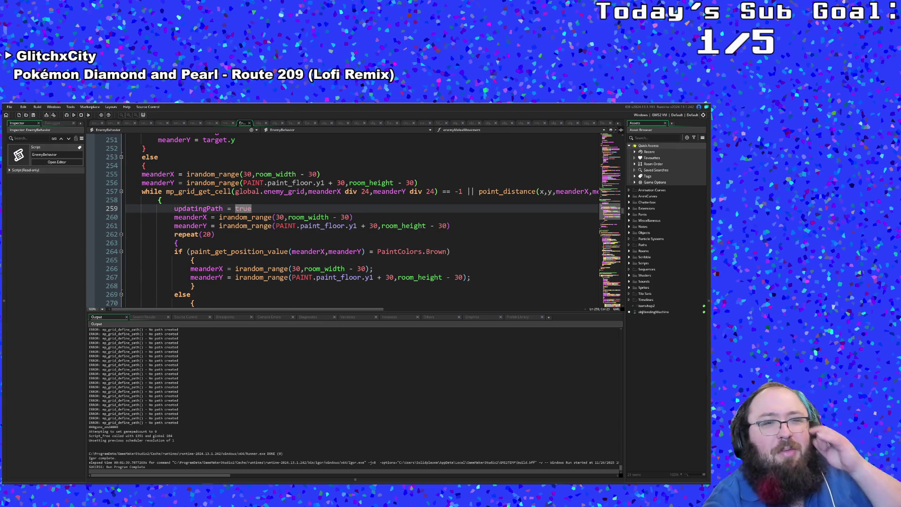
pyautogui.scroll(-8, 246, 240)
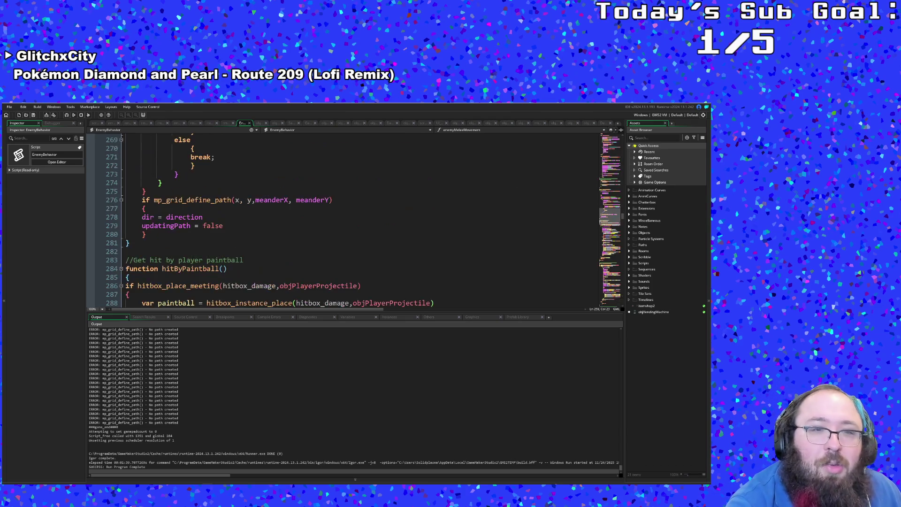
pyautogui.click(210, 201)
# Reopen mp_grid_define_path, review the path_set_precision and path_get_number lines, and start a search
pyautogui.press('F1')
pyautogui.scroll(-8, 210, 201)
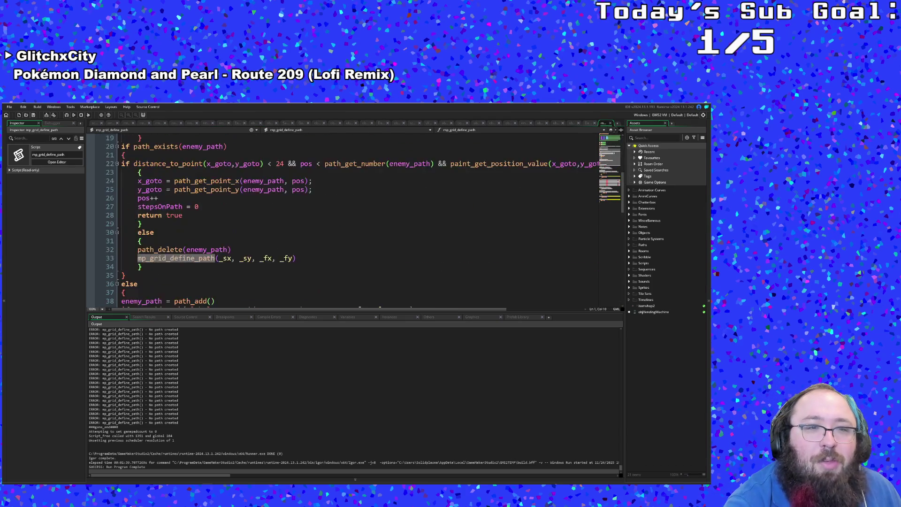
pyautogui.scroll(-3, 210, 201)
pyautogui.doubleClick(210, 233)
pyautogui.scroll(-6, 210, 232)
pyautogui.scroll(6, 210, 233)
pyautogui.doubleClick(214, 240)
pyautogui.scroll(-2, 213, 241)
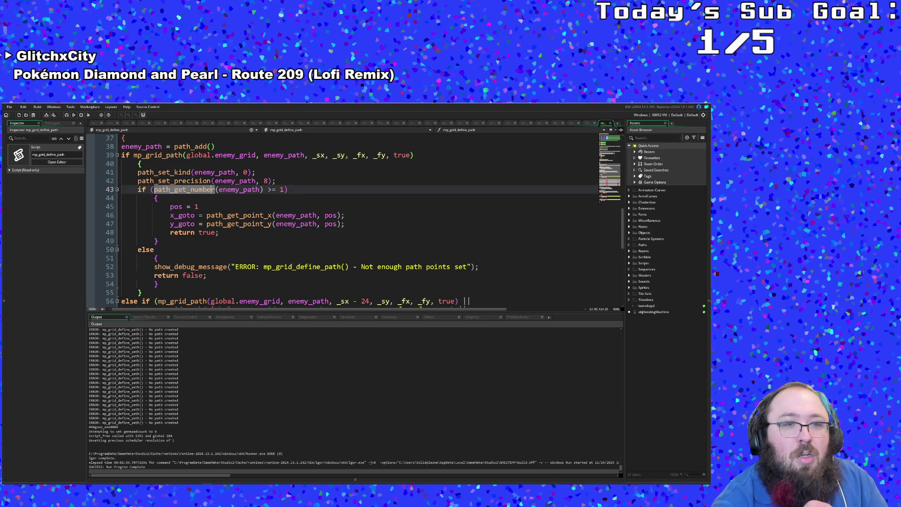
pyautogui.scroll(5, 214, 190)
pyautogui.scroll(5, 213, 190)
pyautogui.scroll(5, 214, 189)
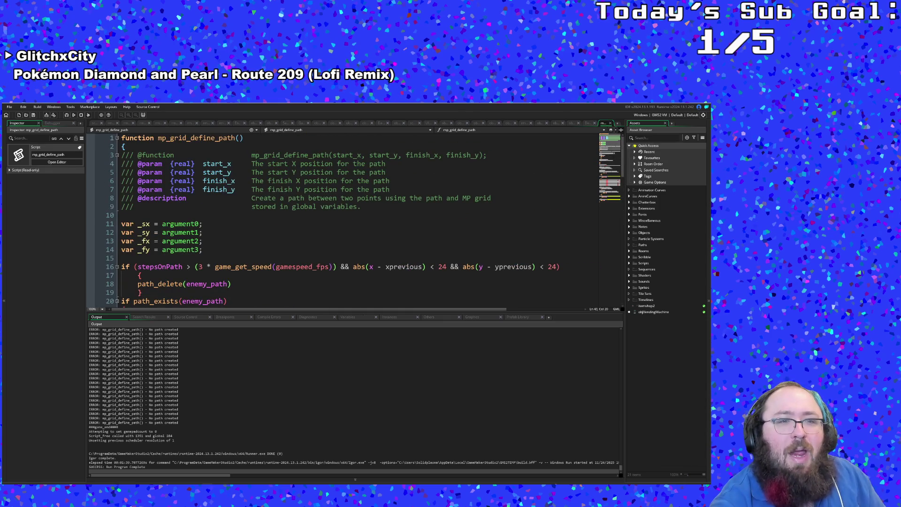
pyautogui.scroll(-3, 214, 211)
pyautogui.scroll(-3, 213, 211)
pyautogui.click(169, 232)
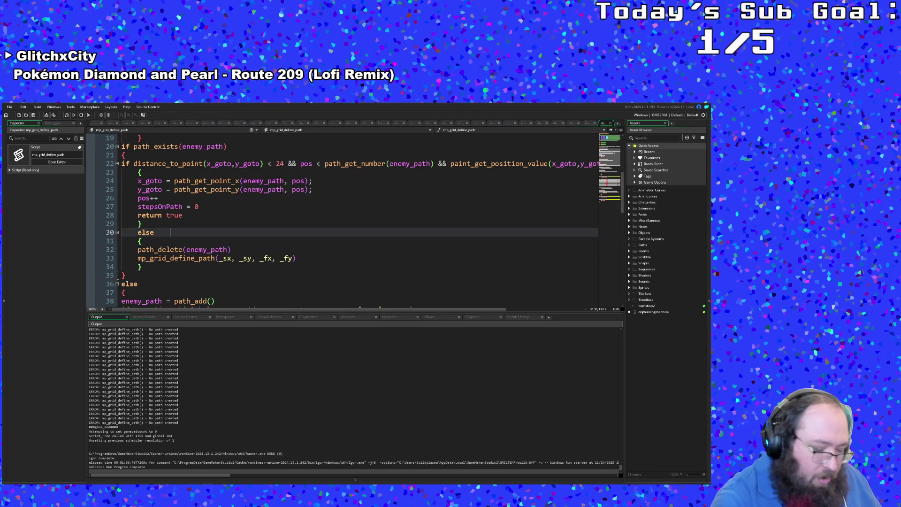
pyautogui.hotkey('ctrl', 'f')
pyautogui.write('enemyGrid')
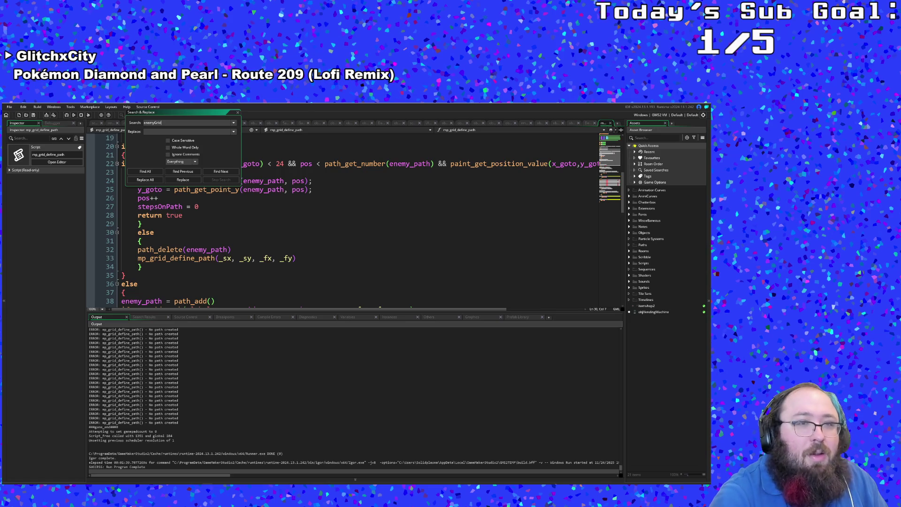
# Search the project for 'global.enemy_grid' and jump to its first match in objRoomManager
pyautogui.press('Return')
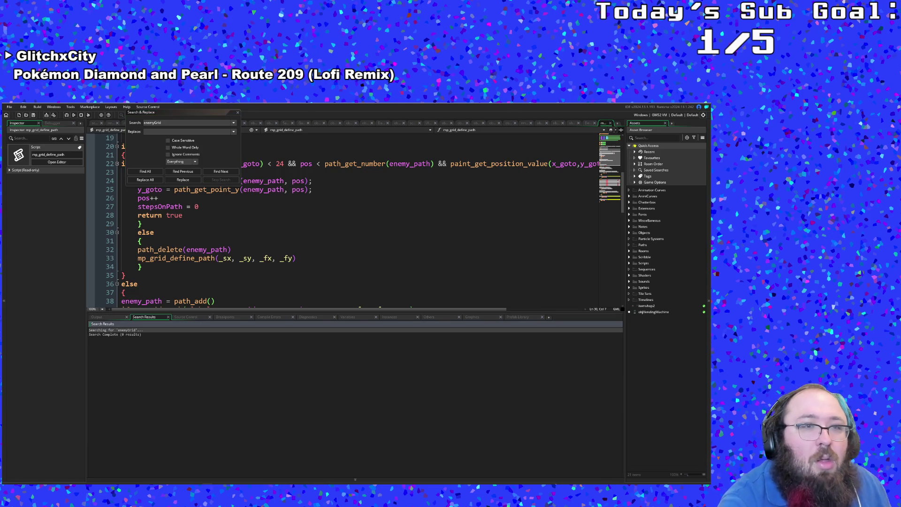
pyautogui.click(167, 124)
pyautogui.write('glo')
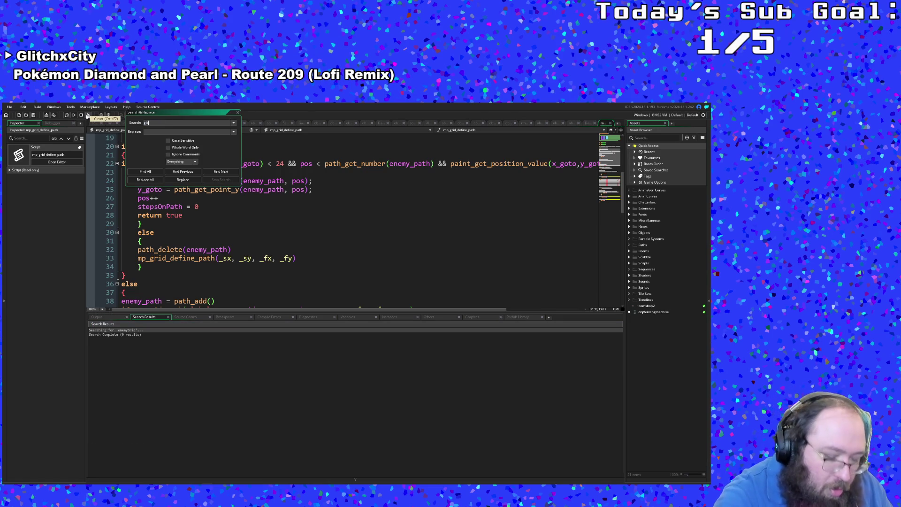
pyautogui.write('bal.enemy')
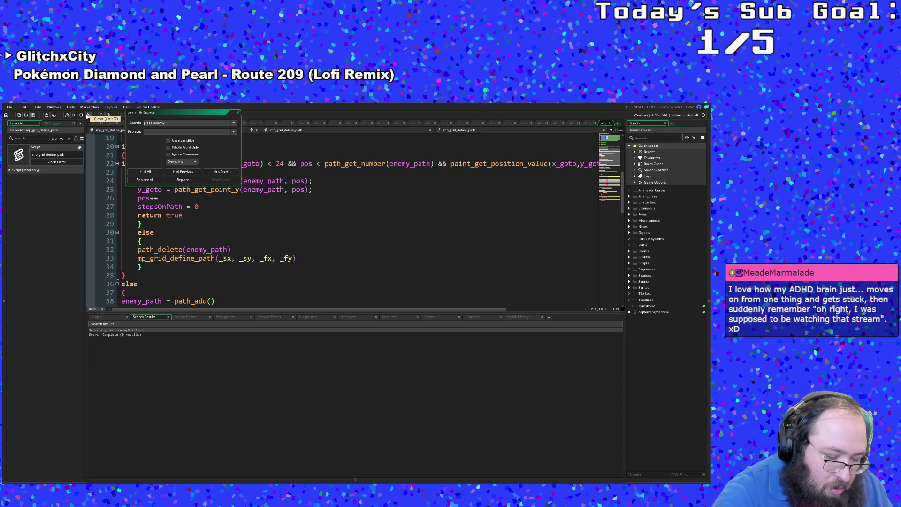
pyautogui.write('_grid')
pyautogui.press('Return')
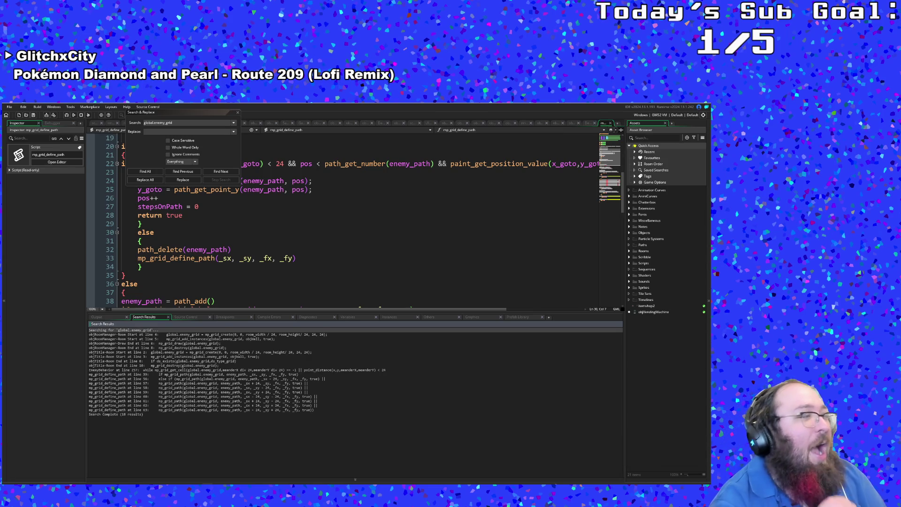
pyautogui.click(180, 124)
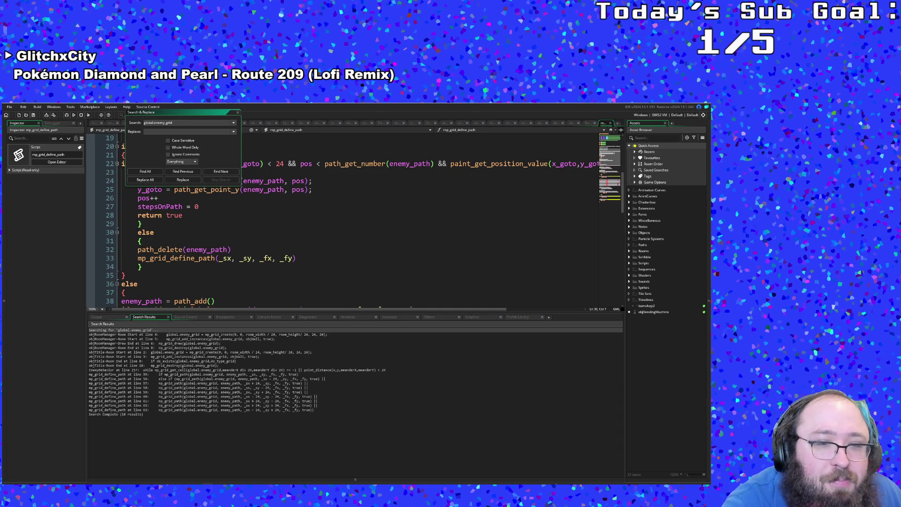
pyautogui.doubleClick(211, 334)
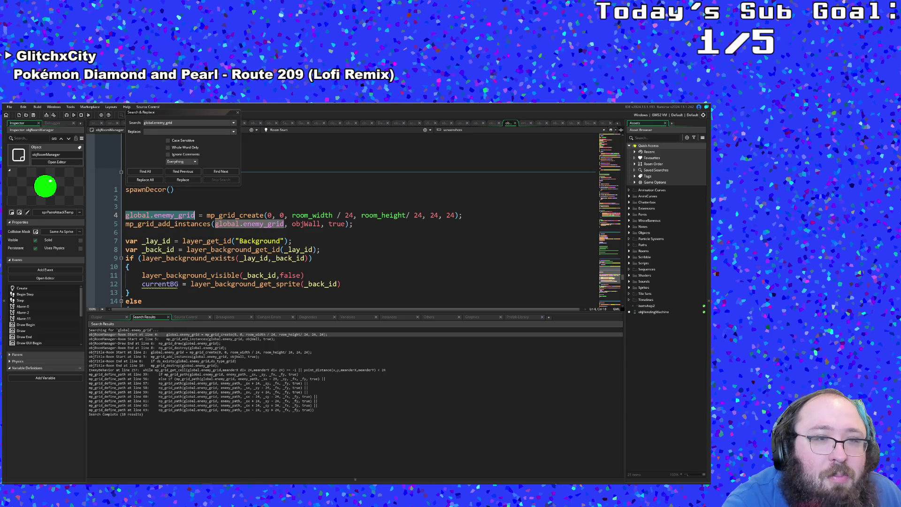
# Review objRoomManager's grid-creation and mp_grid_add_instances code, then close the find-and-replace box
pyautogui.click(270, 260)
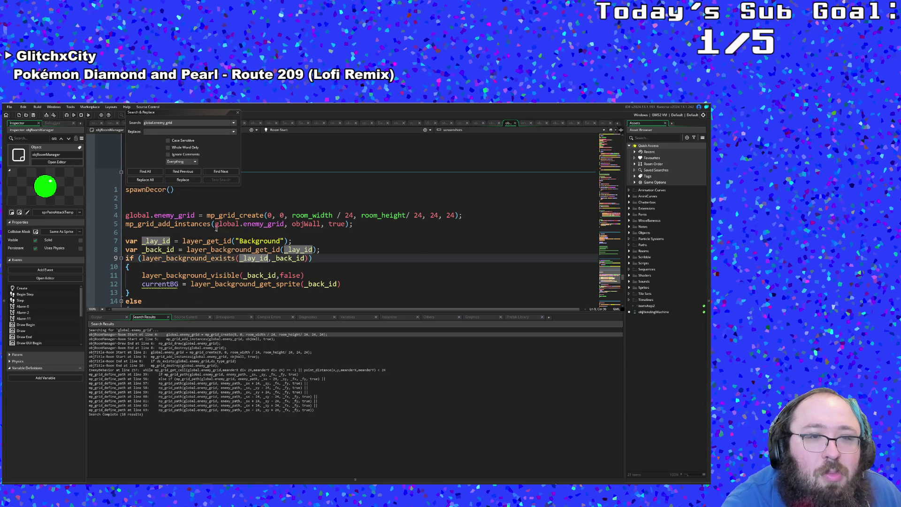
pyautogui.click(193, 224)
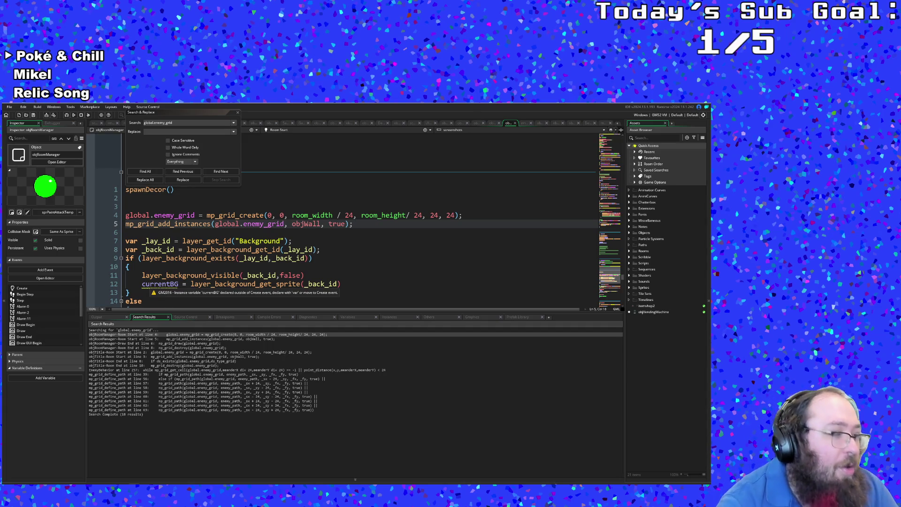
pyautogui.click(127, 266)
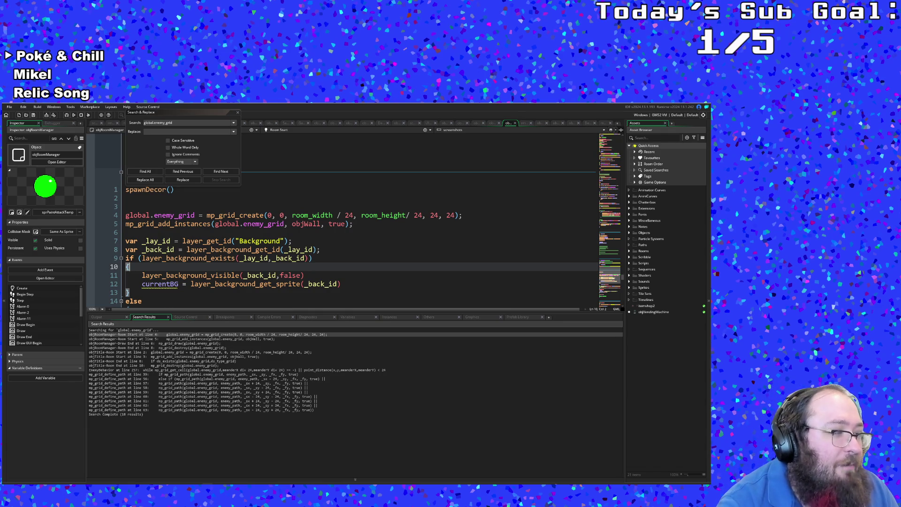
pyautogui.click(185, 122)
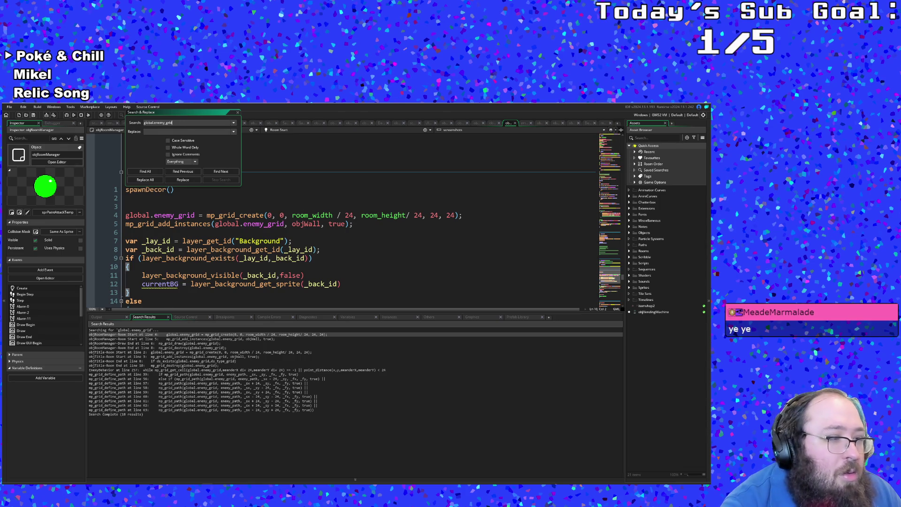
pyautogui.scroll(-4, 352, 246)
pyautogui.scroll(-3, 211, 232)
pyautogui.scroll(3, 211, 233)
pyautogui.scroll(4, 211, 232)
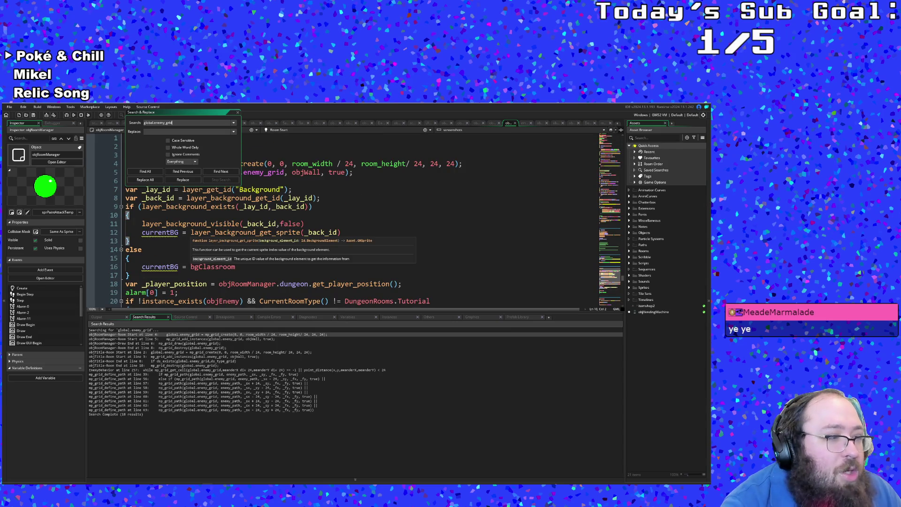
pyautogui.scroll(3, 211, 233)
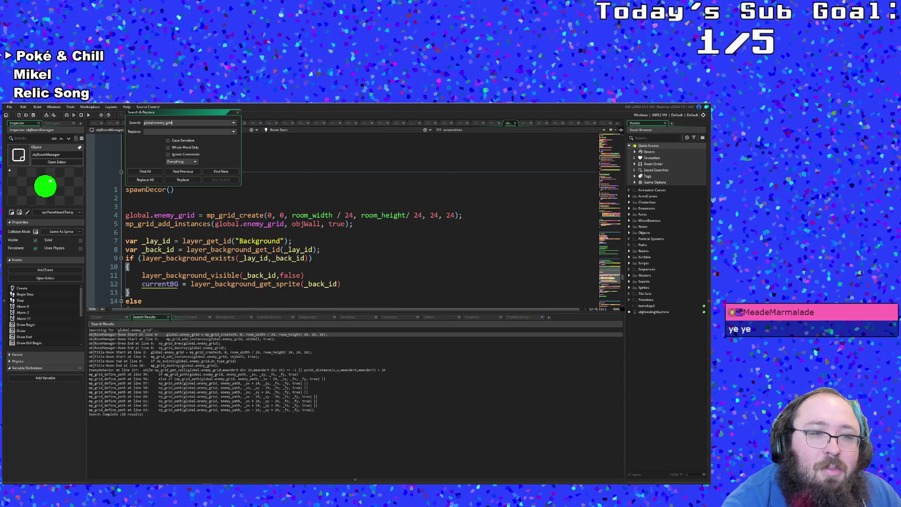
pyautogui.scroll(-3, 212, 232)
pyautogui.scroll(-3, 211, 232)
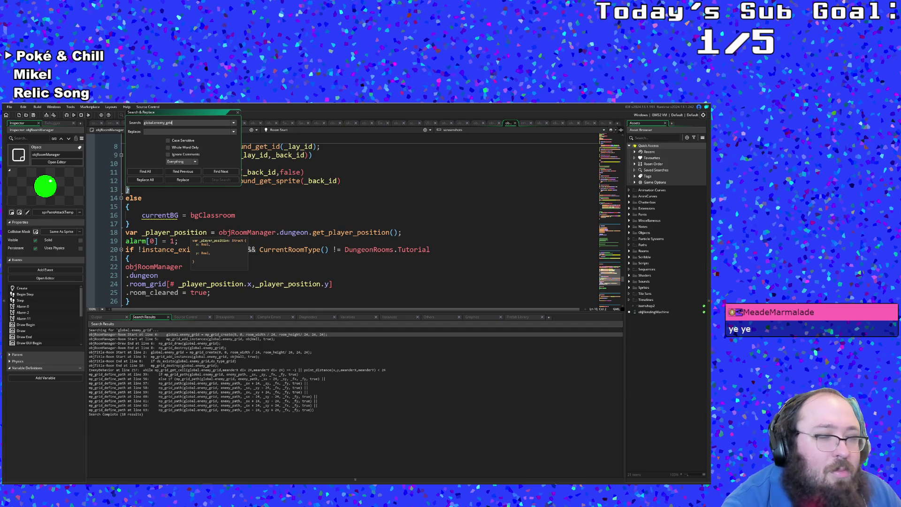
pyautogui.scroll(-3, 178, 253)
pyautogui.scroll(-3, 178, 254)
pyautogui.scroll(6, 178, 254)
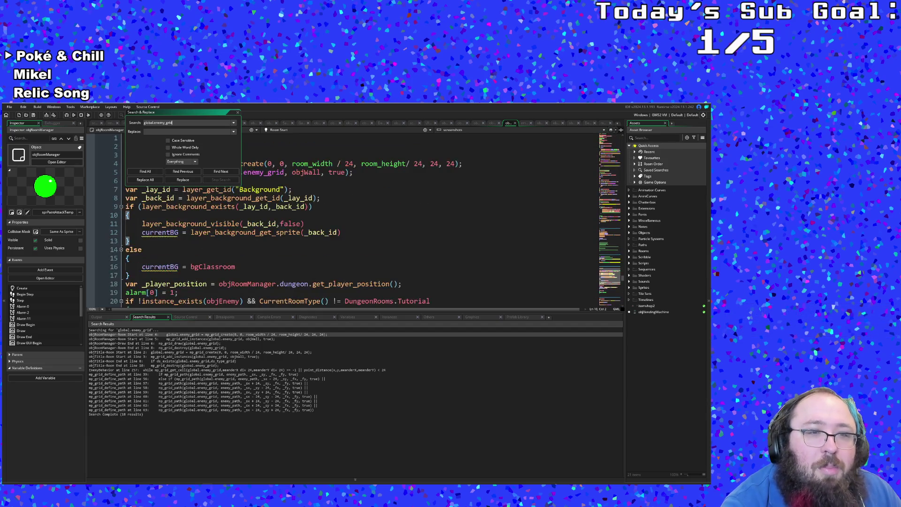
pyautogui.scroll(3, 178, 255)
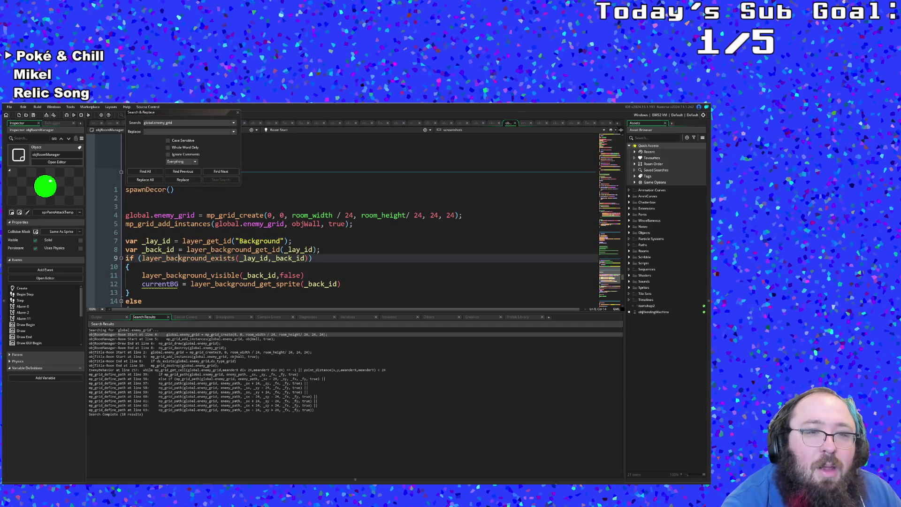
pyautogui.click(180, 232)
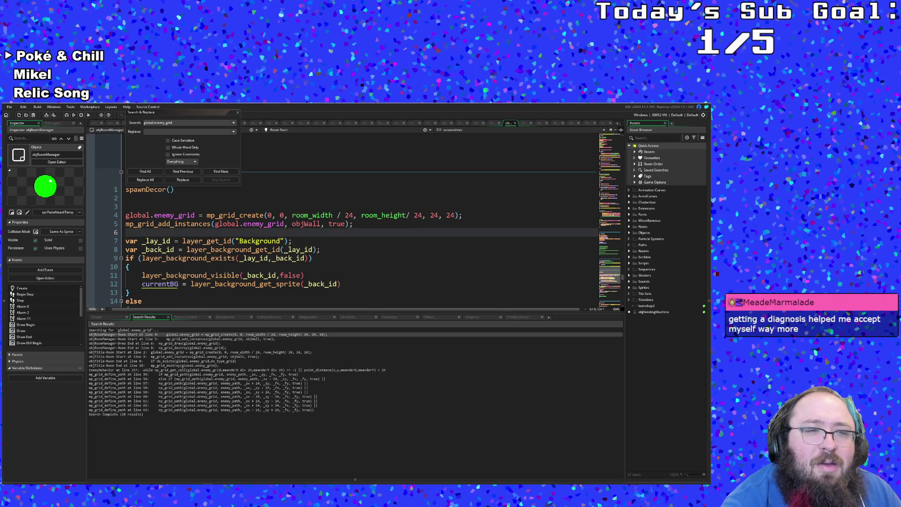
pyautogui.click(237, 115)
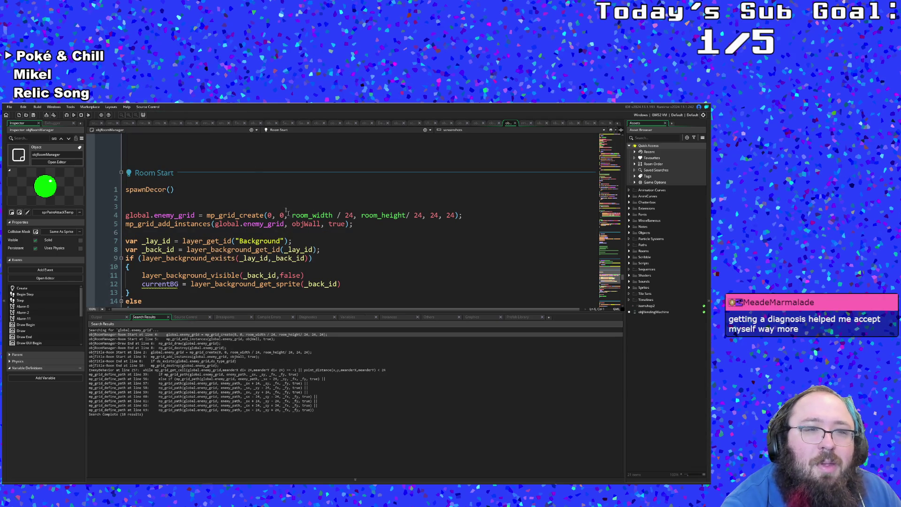
pyautogui.press('Return')
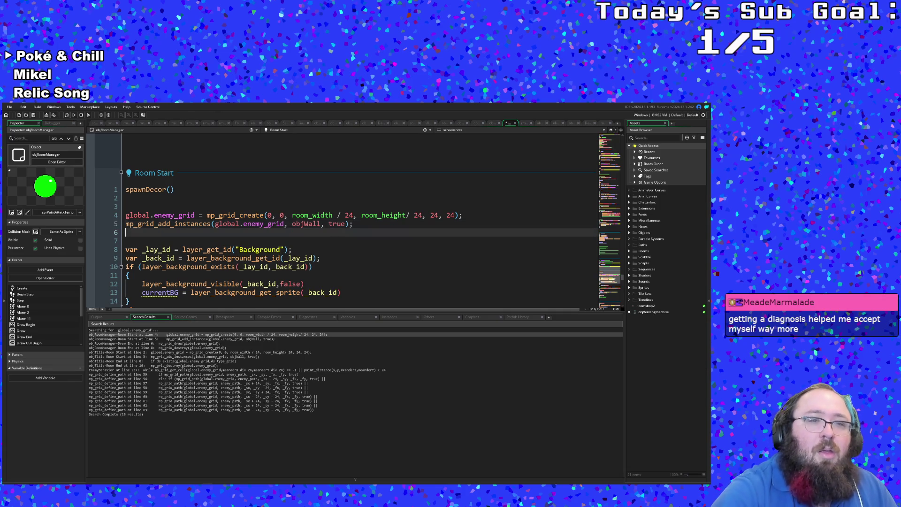
pyautogui.write('mp_grid')
pyautogui.press('BackSpace')
pyautogui.press('BackSpace')
pyautogui.press('BackSpace')
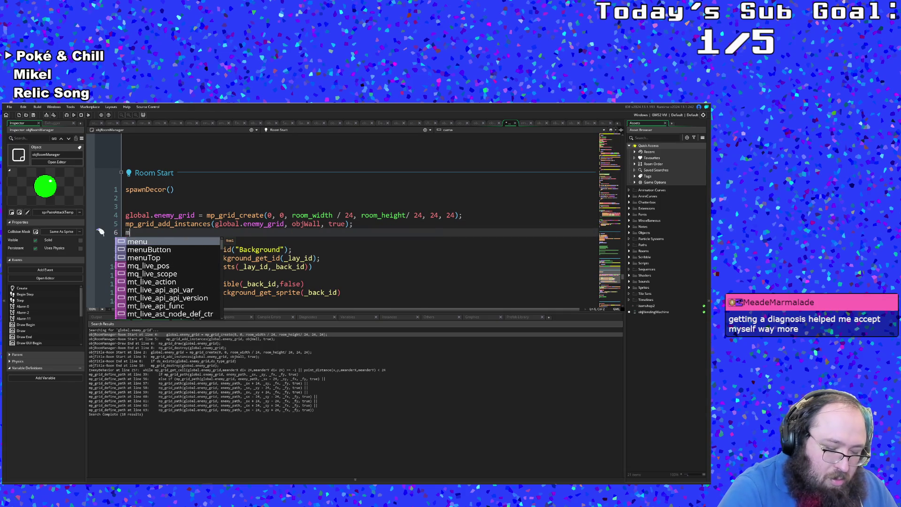
pyautogui.write('p_grid')
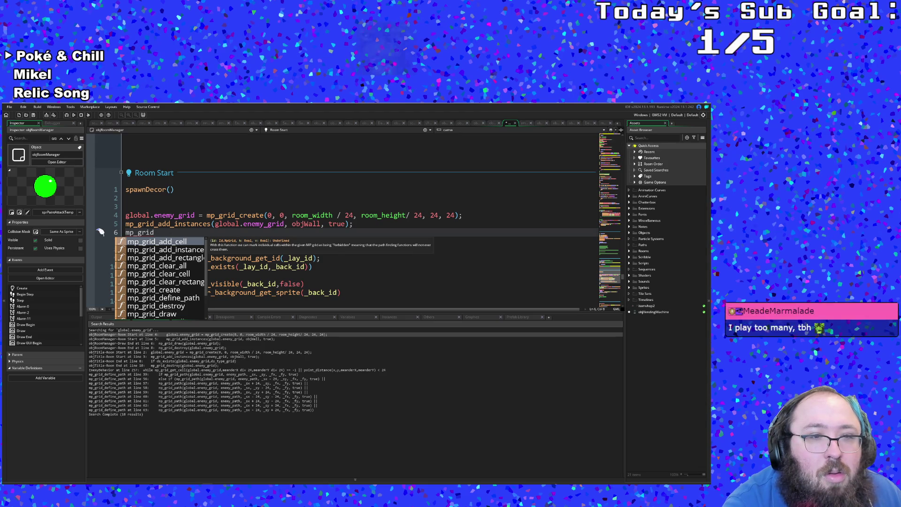
pyautogui.press('Escape')
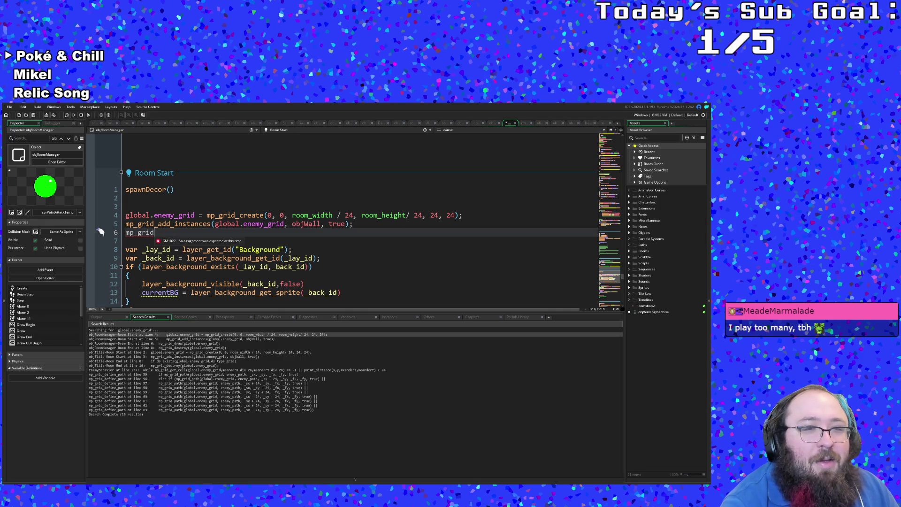
pyautogui.doubleClick(139, 233)
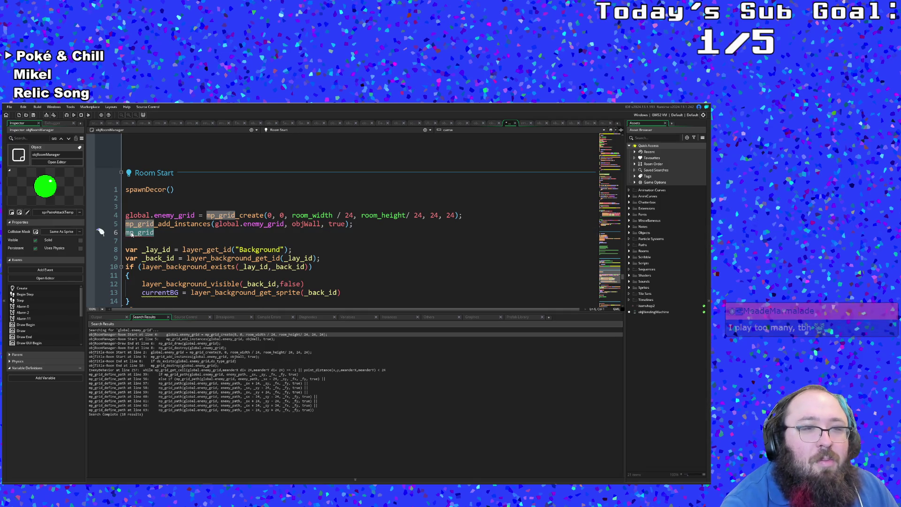
pyautogui.press('BackSpace')
pyautogui.press('Escape')
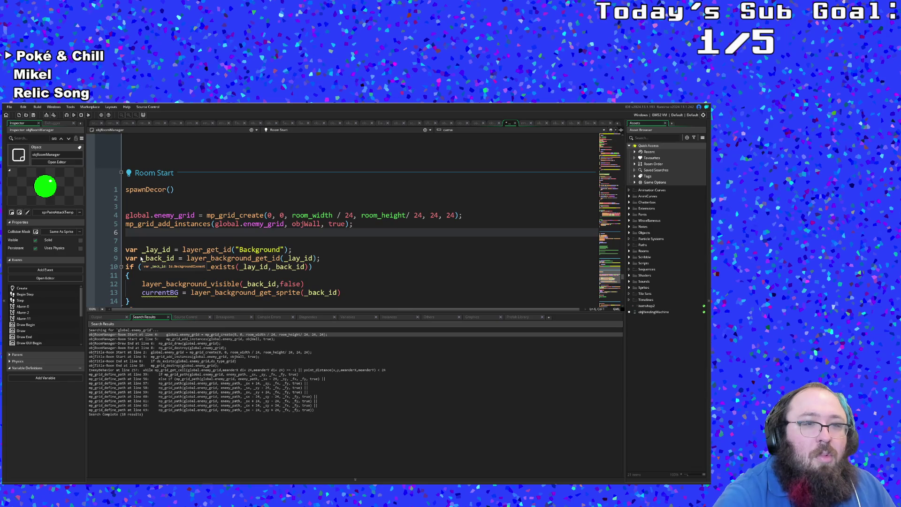
pyautogui.press('BackSpace')
pyautogui.doubleClick(158, 250)
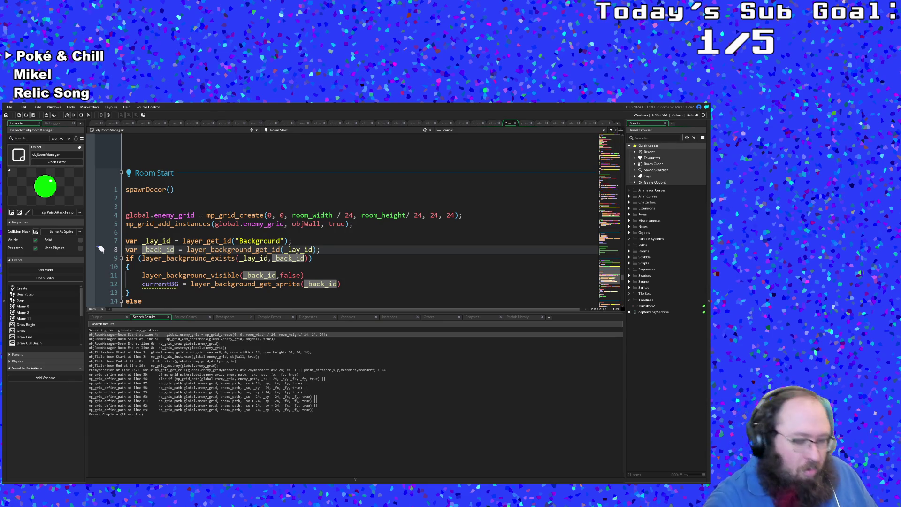
pyautogui.hotkey('ctrl', 't')
pyautogui.write('obj')
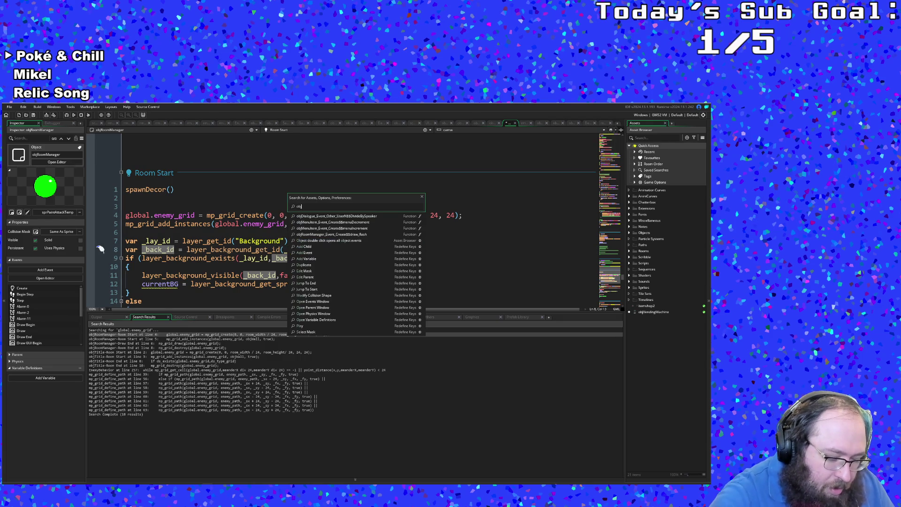
pyautogui.write('Pla')
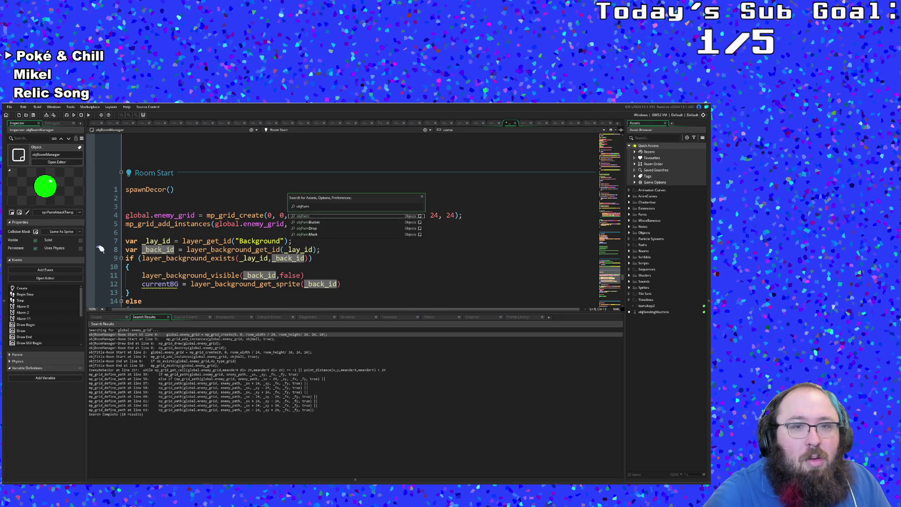
# Open the objPaint object and jump to the __paint_step definition in scrPaint
pyautogui.press('Return')
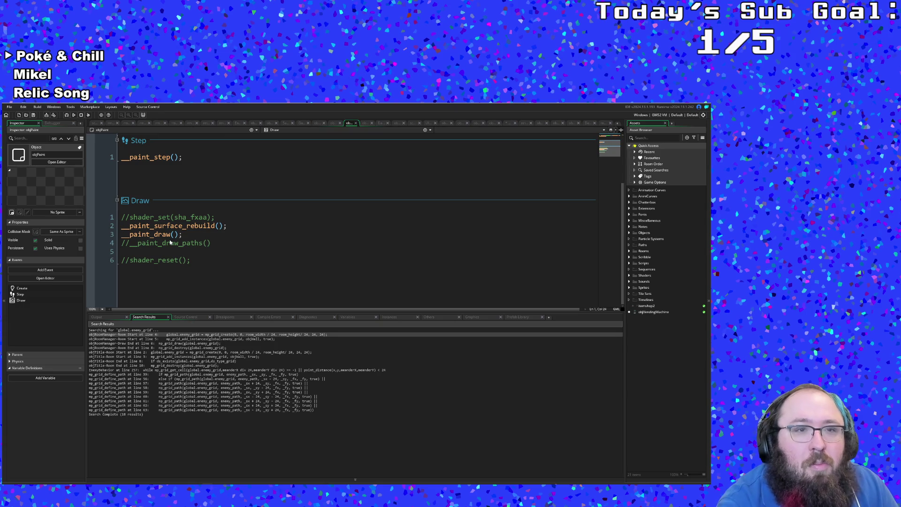
pyautogui.scroll(3, 169, 242)
pyautogui.click(170, 240)
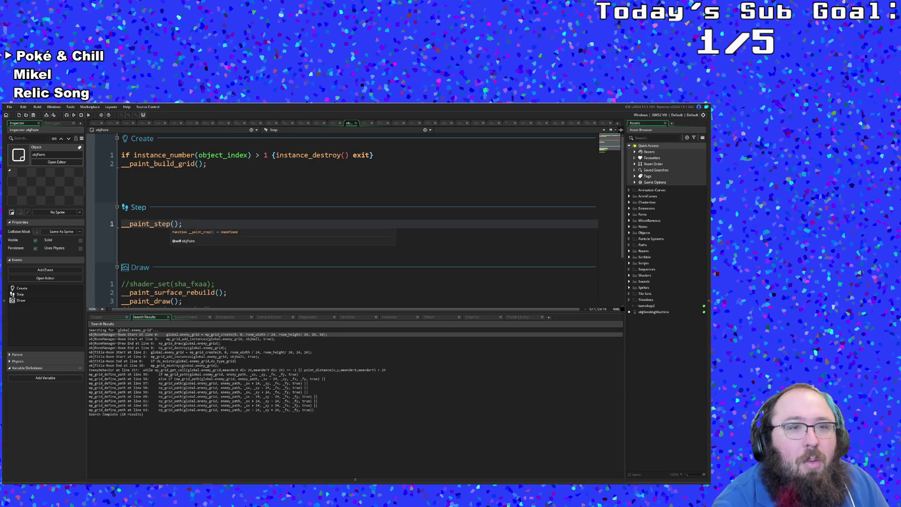
pyautogui.press('F1')
pyautogui.scroll(-4, 282, 226)
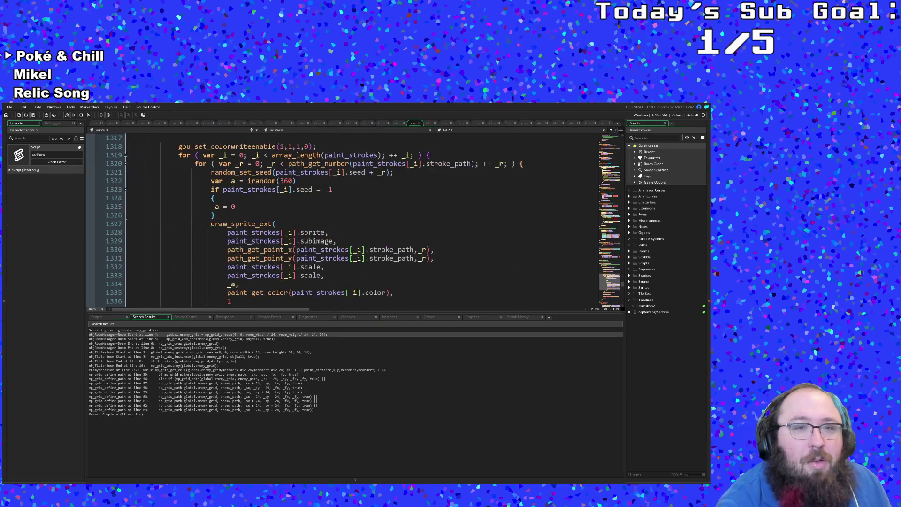
pyautogui.scroll(-4, 281, 226)
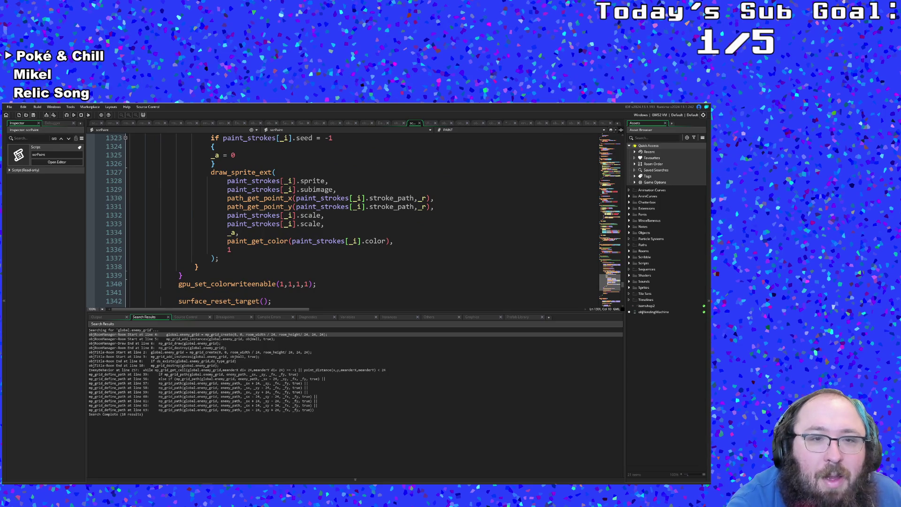
pyautogui.scroll(-6, 170, 221)
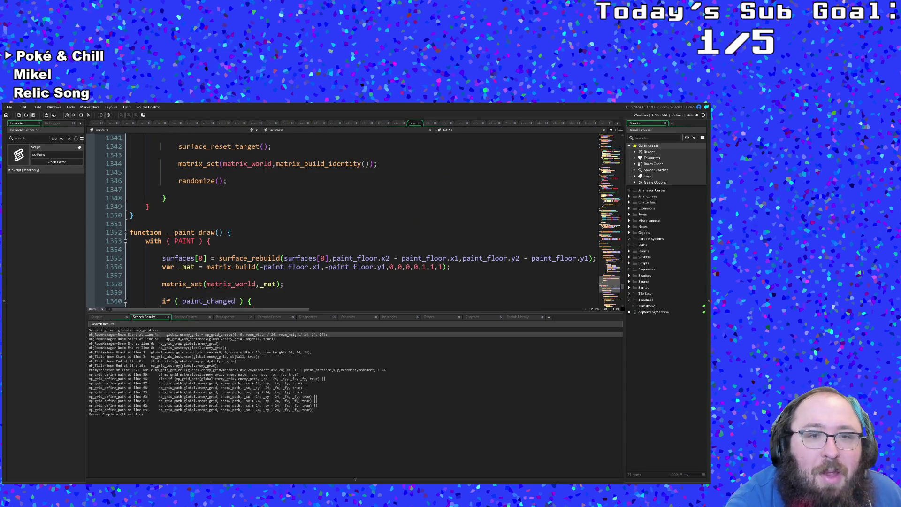
pyautogui.scroll(-6, 281, 225)
pyautogui.scroll(-2, 281, 226)
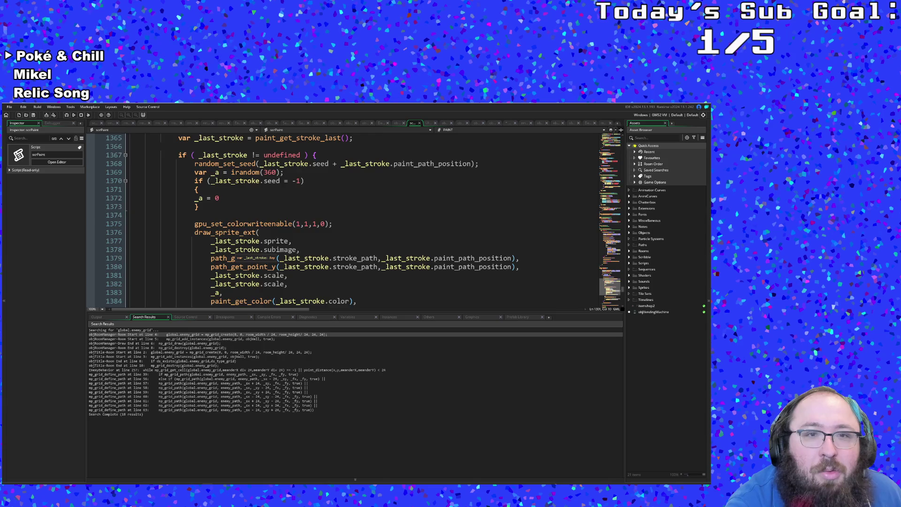
pyautogui.scroll(-4, 281, 225)
pyautogui.scroll(-3, 282, 226)
pyautogui.scroll(-3, 282, 226)
pyautogui.scroll(-3, 281, 225)
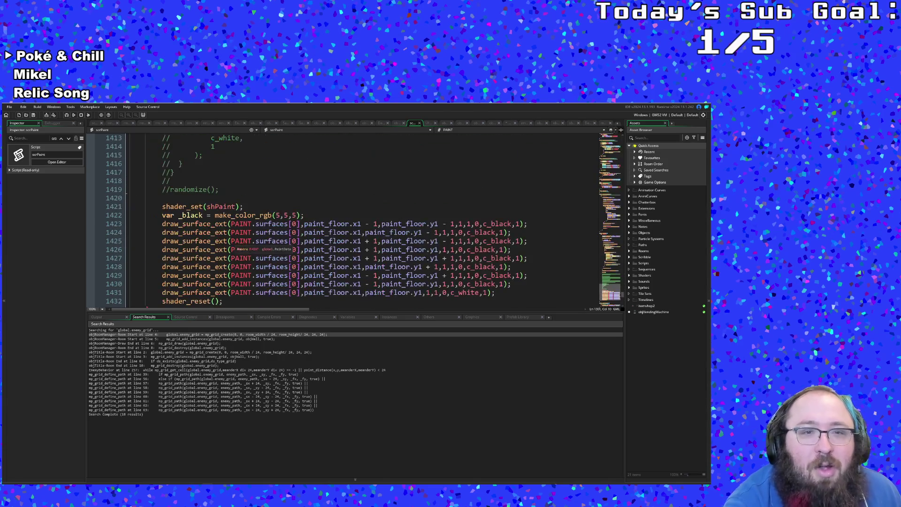
pyautogui.scroll(-2, 281, 226)
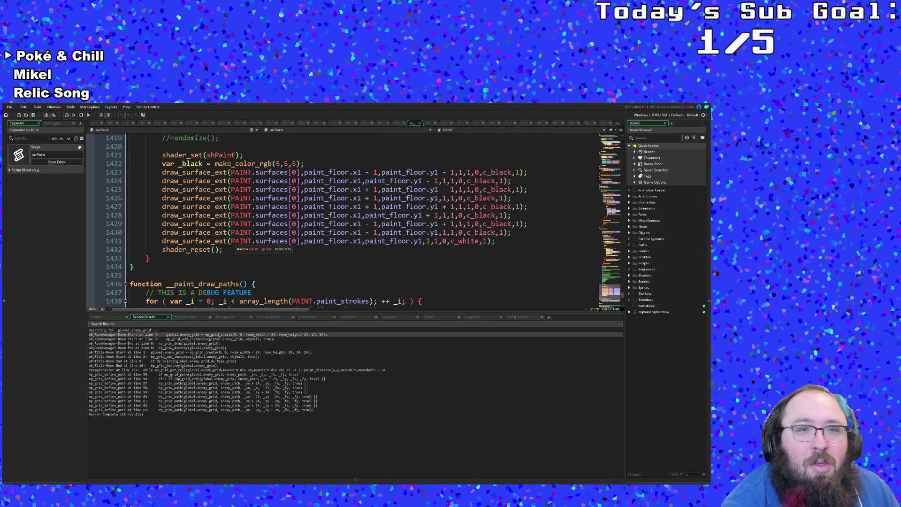
pyautogui.scroll(4, 282, 225)
pyautogui.scroll(4, 281, 225)
pyautogui.scroll(4, 281, 225)
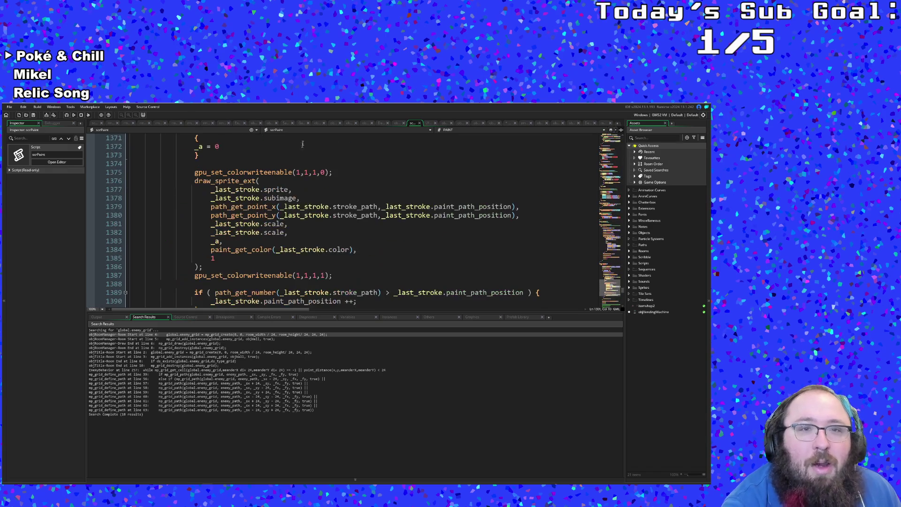
# Navigate scrPaint's function list to the PaintStroke constructor and review paint_reset's paint_strokes reset
pyautogui.click(437, 130)
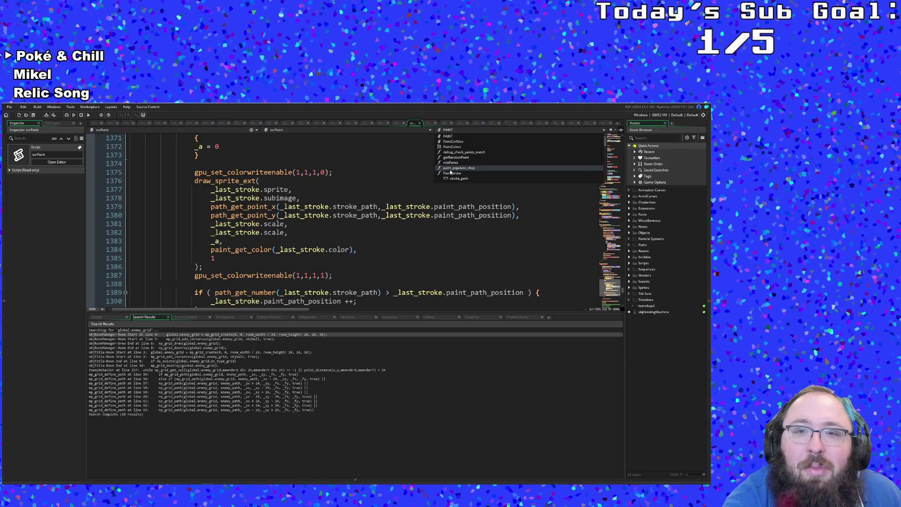
pyautogui.click(450, 174)
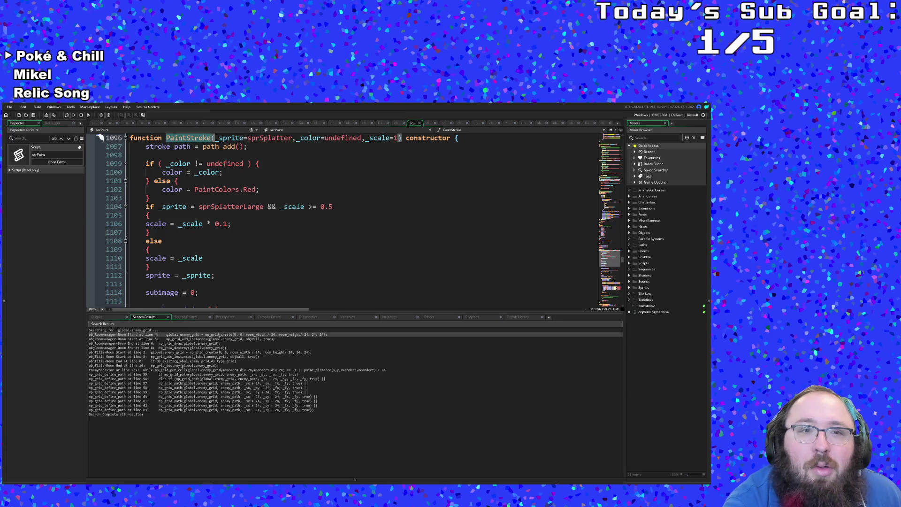
pyautogui.scroll(-4, 282, 211)
pyautogui.scroll(-4, 281, 212)
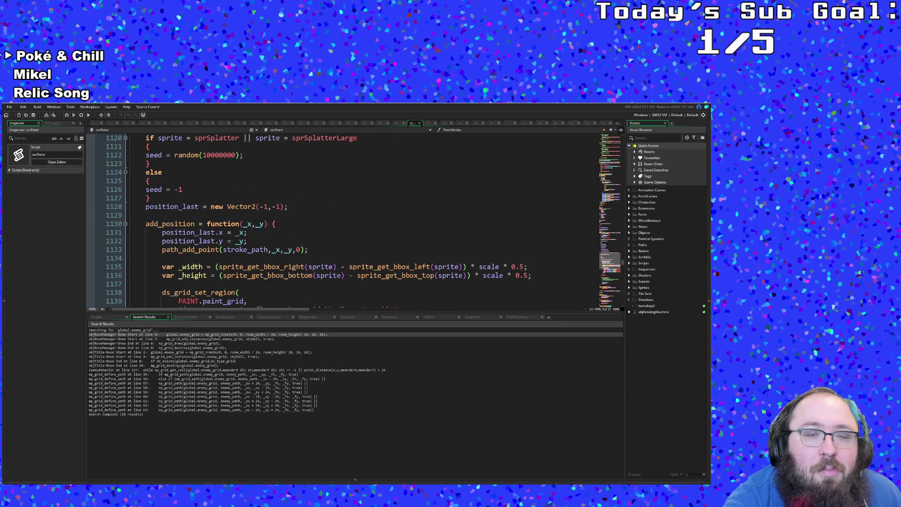
pyautogui.scroll(-4, 281, 211)
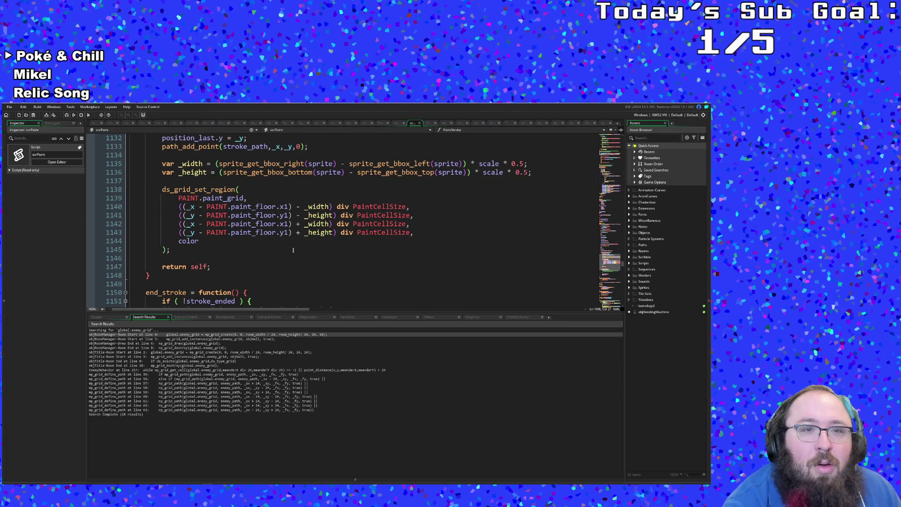
pyautogui.scroll(-5, 282, 212)
pyautogui.scroll(-5, 281, 211)
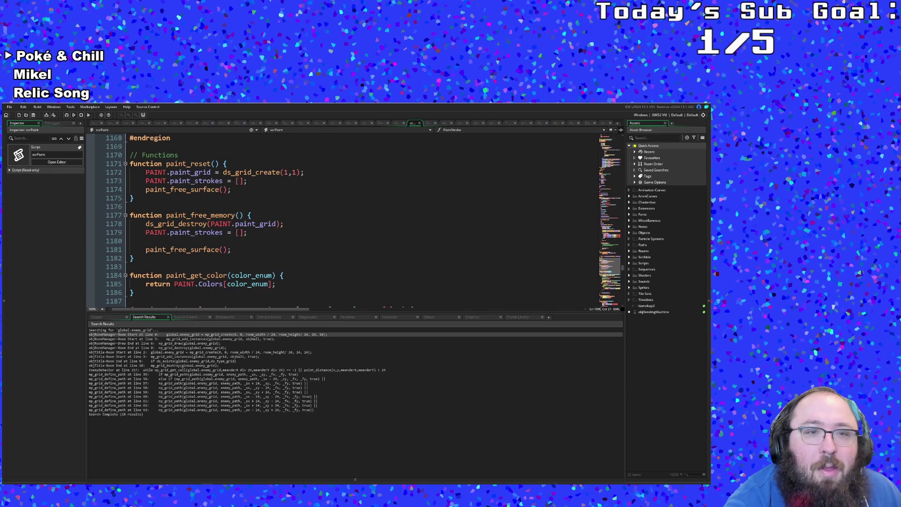
pyautogui.scroll(2, 282, 211)
pyautogui.click(248, 232)
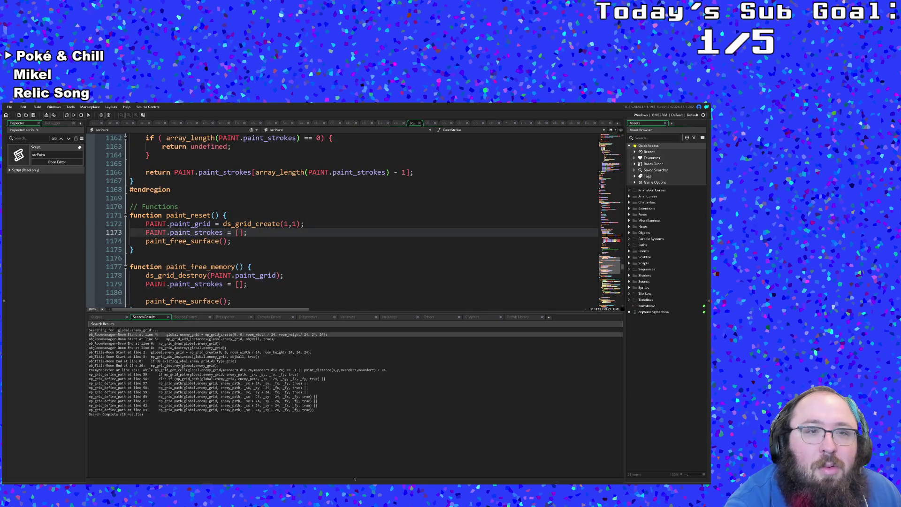
pyautogui.click(485, 131)
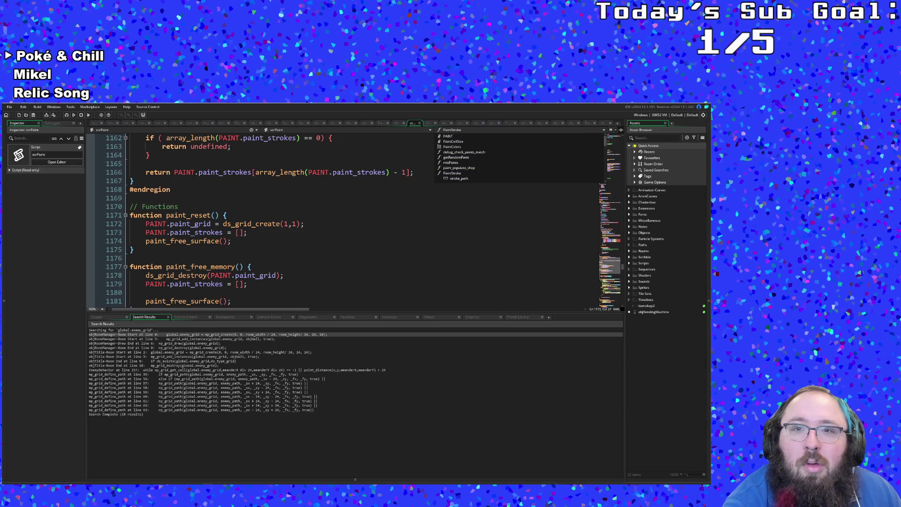
# Search the project for 'paint_grid' and step through its matches starting in objRoomManager
pyautogui.press('Escape')
pyautogui.hotkey('ctrl', 'shift', 'f')
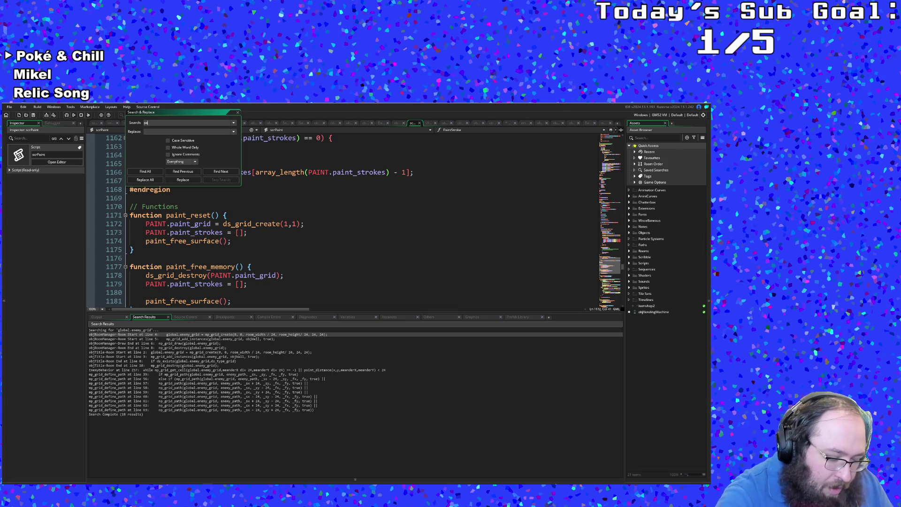
pyautogui.write('paint_grid')
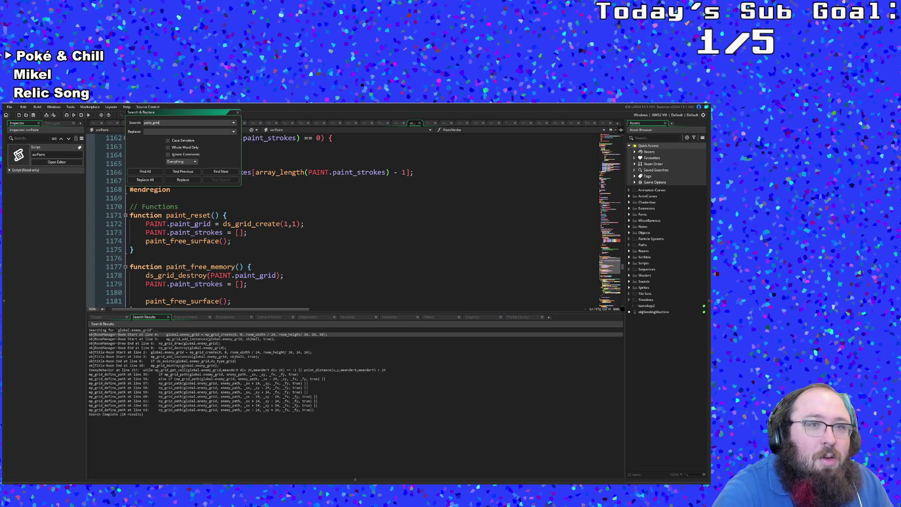
pyautogui.press('Return')
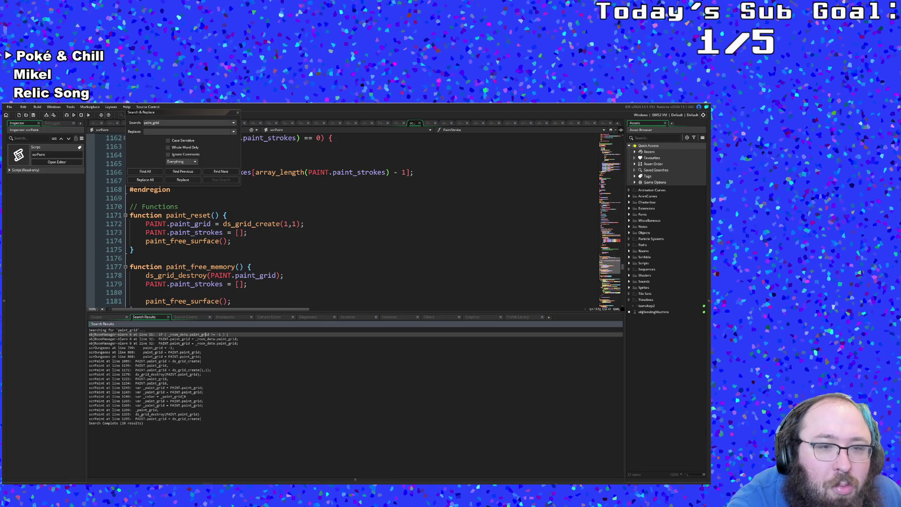
pyautogui.doubleClick(162, 334)
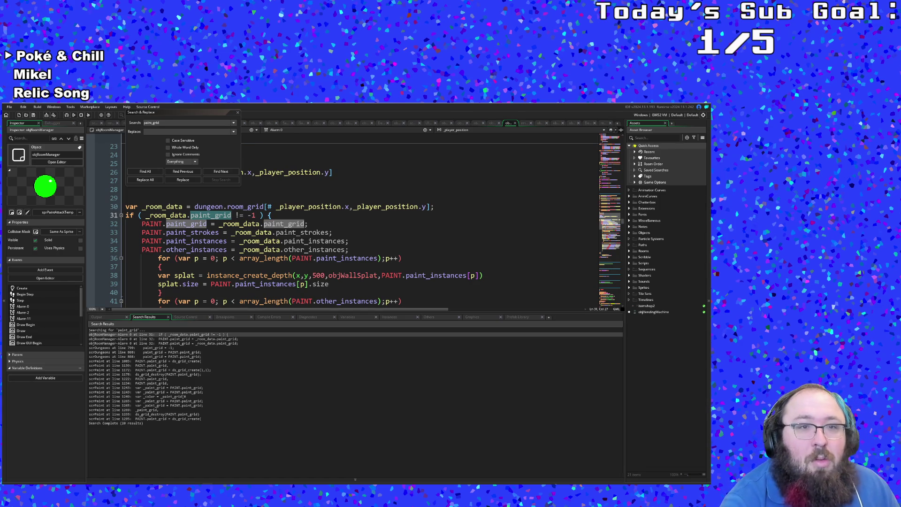
pyautogui.hotkey('ctrl', 'Tab')
pyautogui.press('F3')
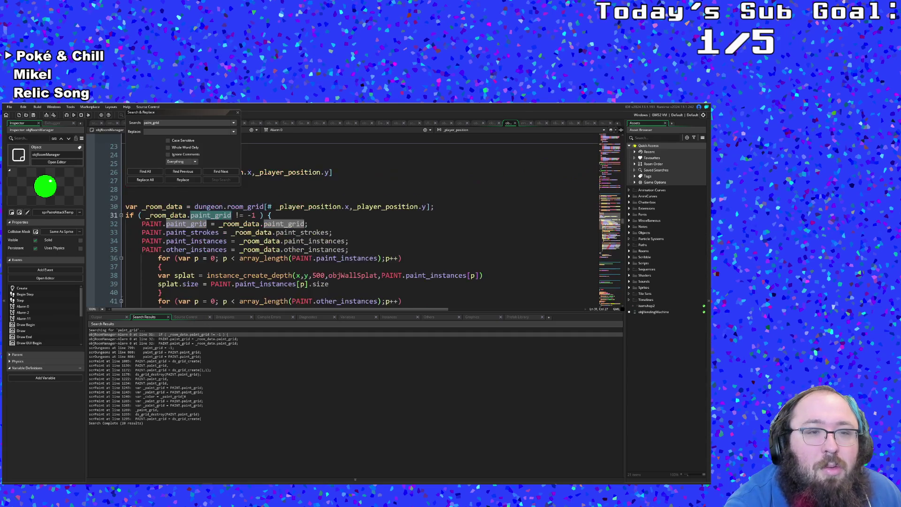
# Close the search panel and return to the mp_grid_define_path script
pyautogui.click(240, 113)
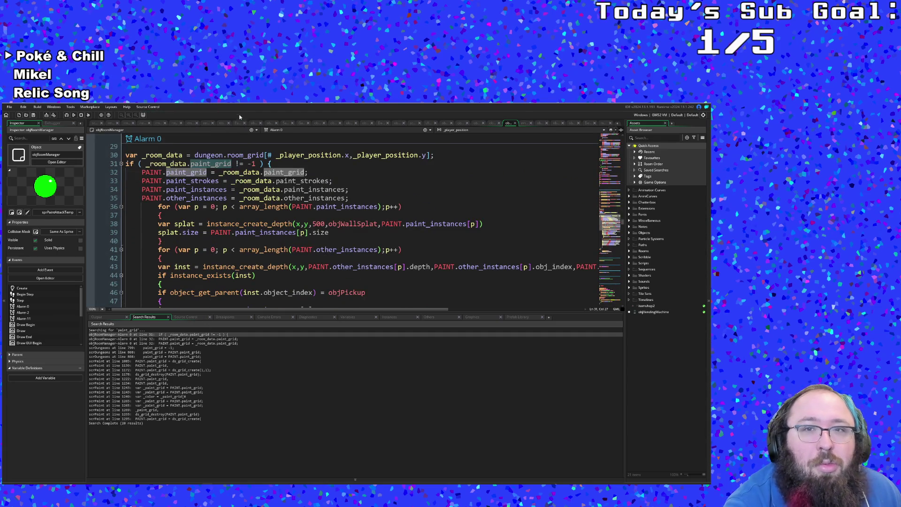
pyautogui.click(163, 215)
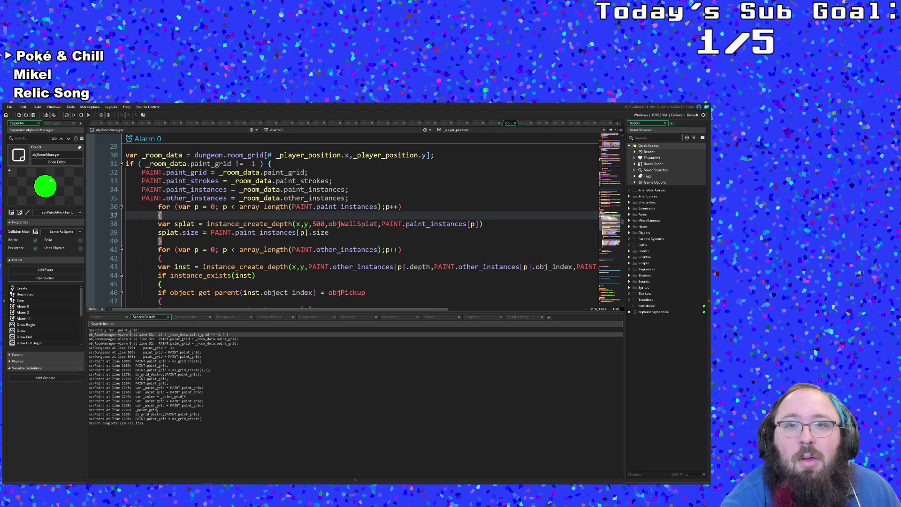
pyautogui.click(593, 123)
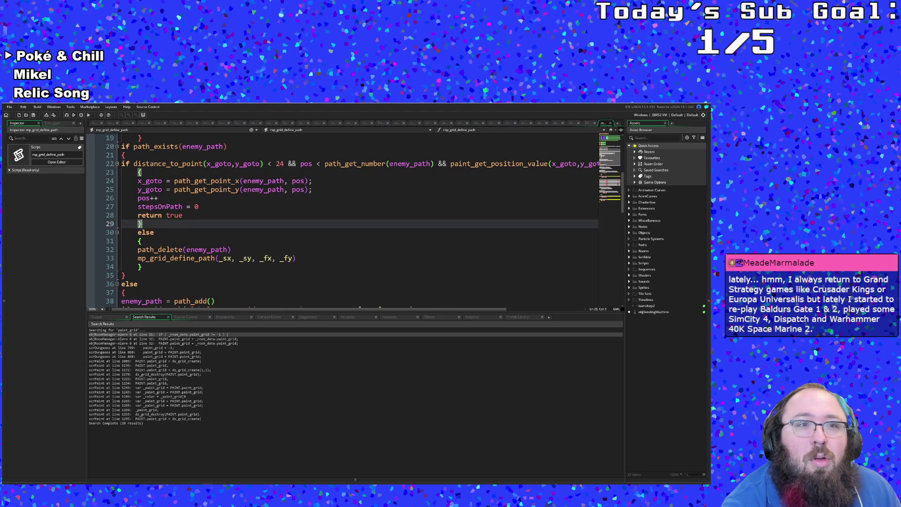
pyautogui.scroll(-3, 351, 225)
pyautogui.scroll(3, 352, 225)
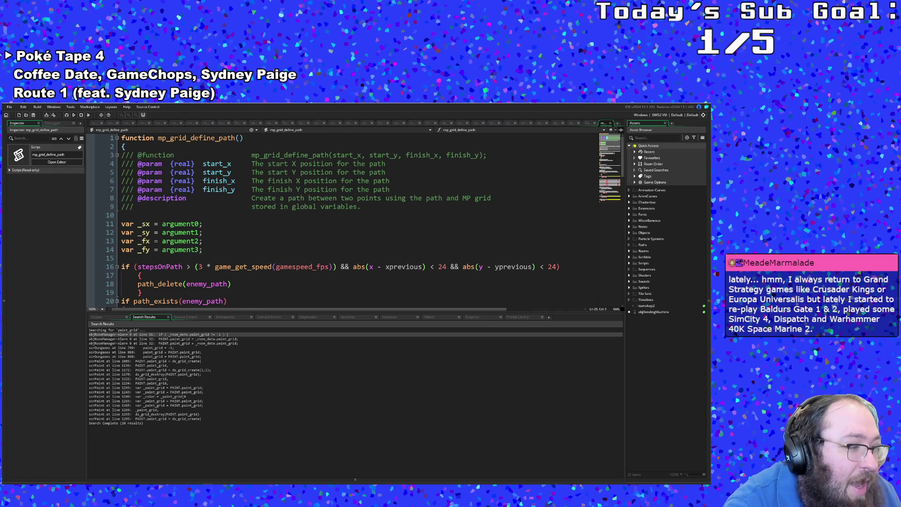
pyautogui.scroll(-2, 338, 225)
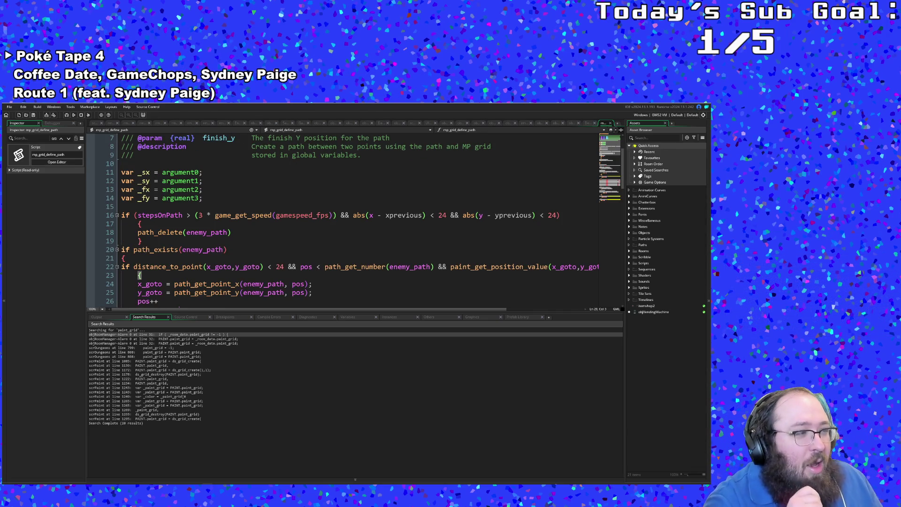
pyautogui.scroll(-2, 338, 226)
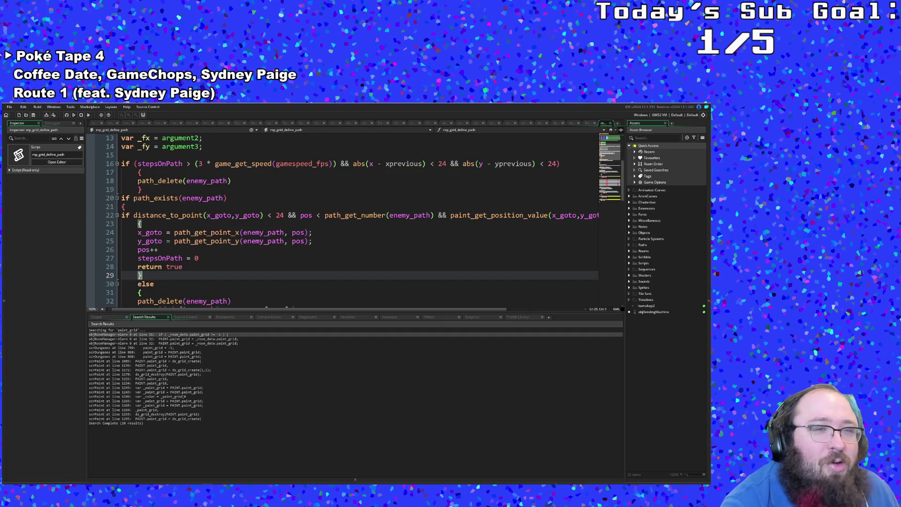
pyautogui.scroll(4, 338, 225)
pyautogui.click(204, 233)
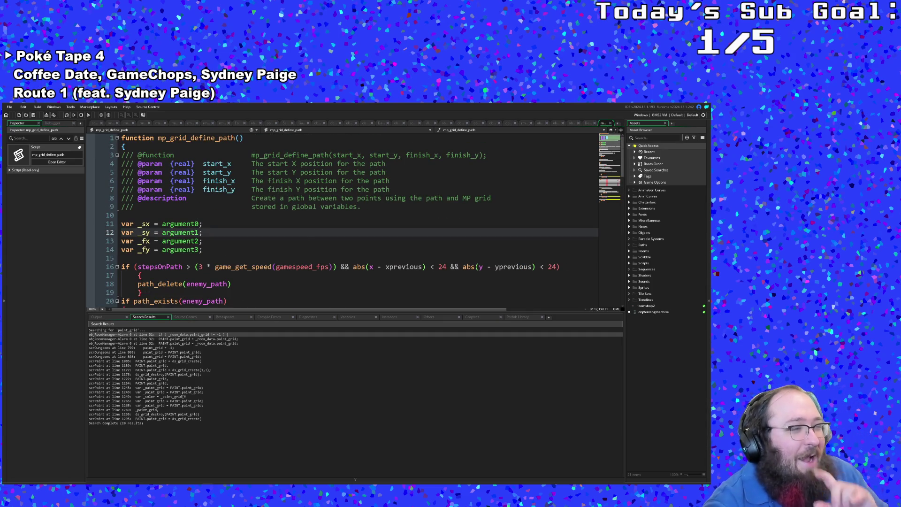
pyautogui.scroll(-4, 338, 225)
pyautogui.scroll(-4, 339, 225)
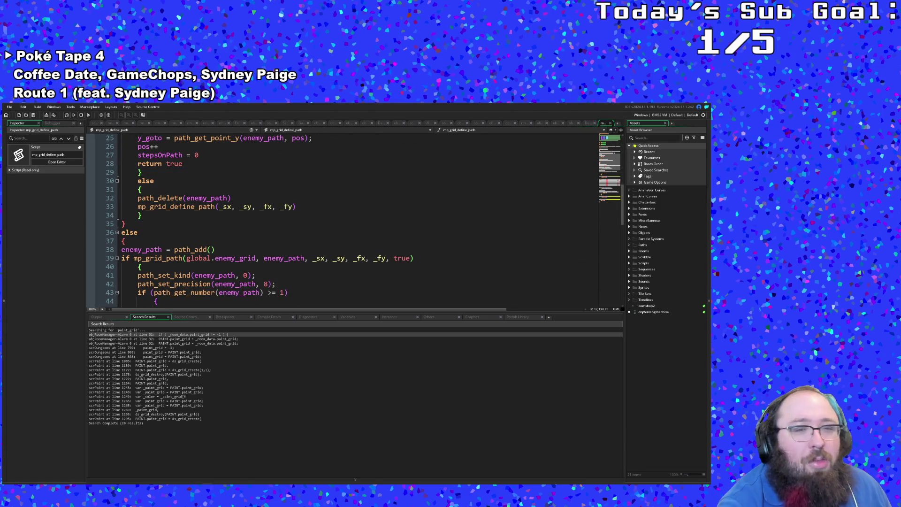
pyautogui.scroll(-2, 338, 225)
pyautogui.scroll(-2, 338, 225)
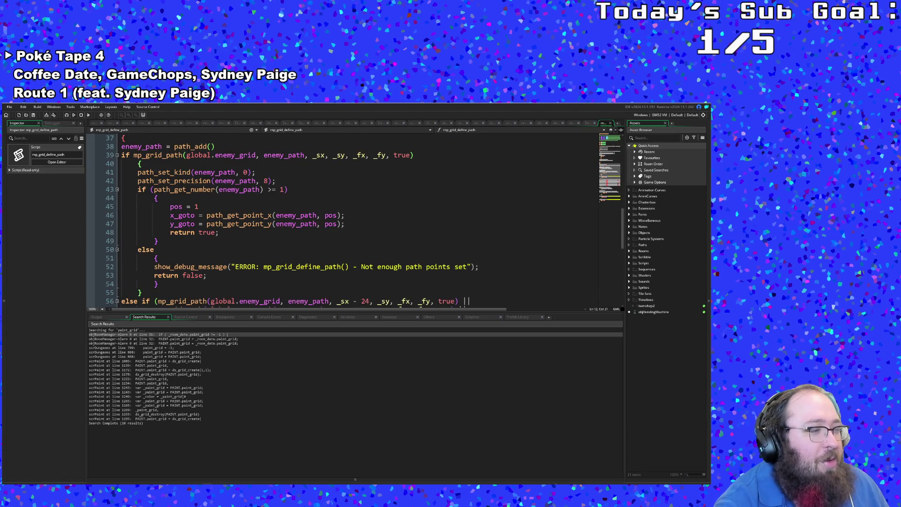
pyautogui.scroll(-4, 338, 225)
pyautogui.scroll(-2, 337, 225)
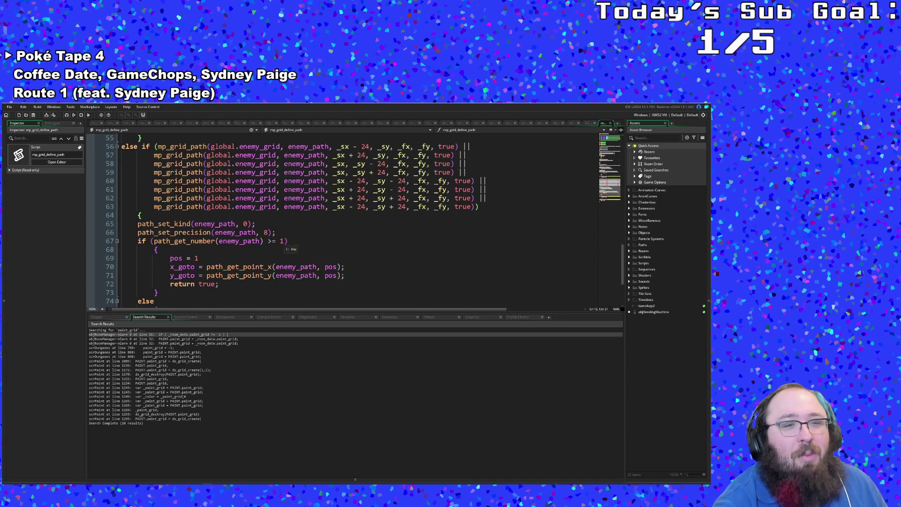
pyautogui.scroll(2, 338, 225)
pyautogui.doubleClick(307, 197)
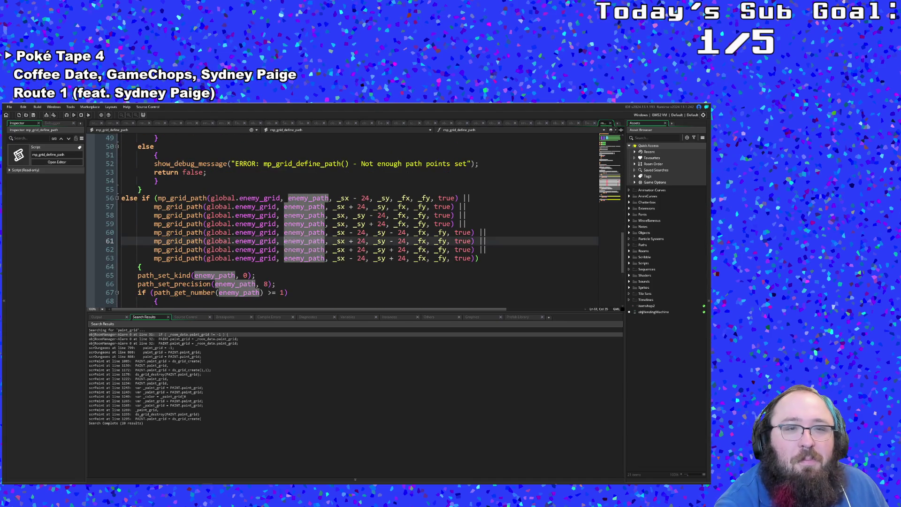
pyautogui.scroll(-4, 338, 225)
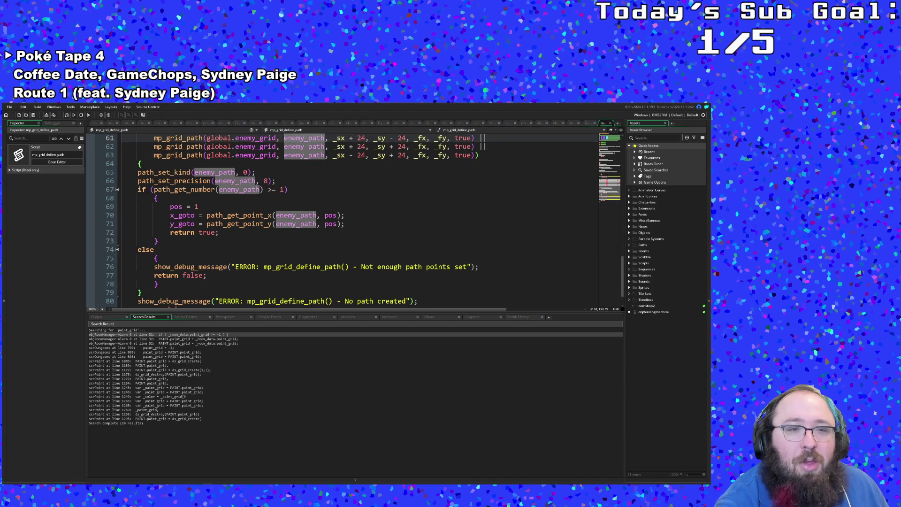
pyautogui.scroll(-1, 338, 225)
pyautogui.scroll(6, 338, 226)
pyautogui.scroll(2, 338, 225)
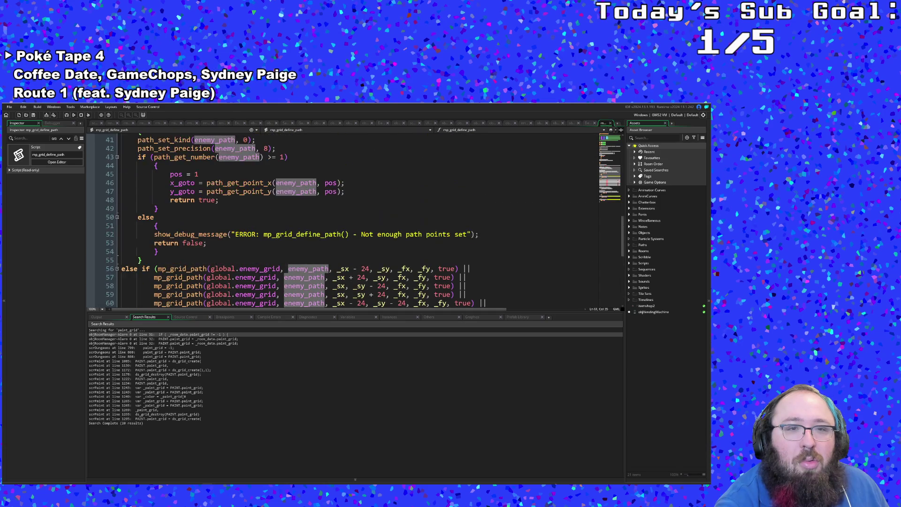
pyautogui.scroll(2, 337, 226)
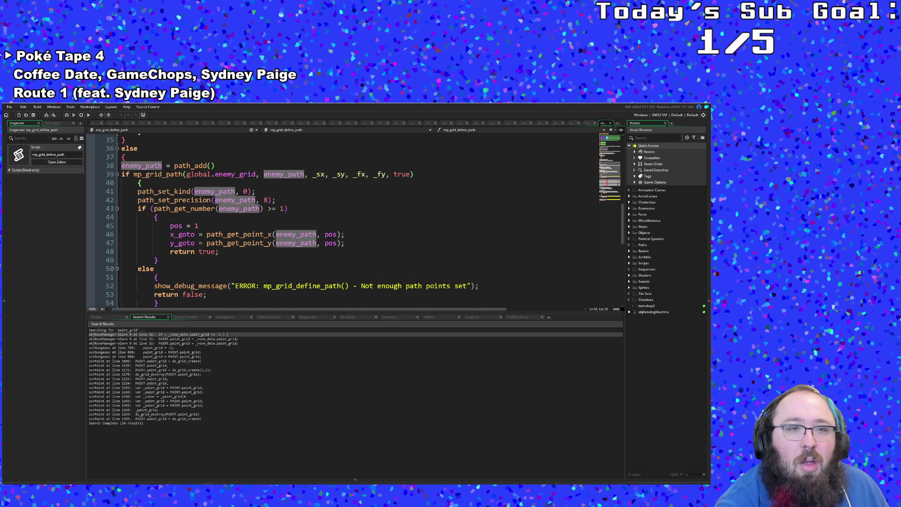
pyautogui.click(240, 209)
pyautogui.click(173, 201)
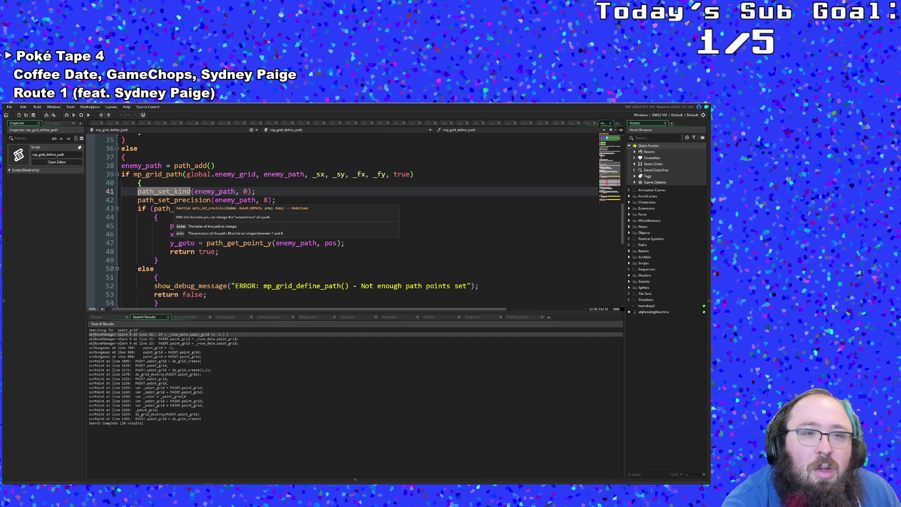
pyautogui.click(173, 200)
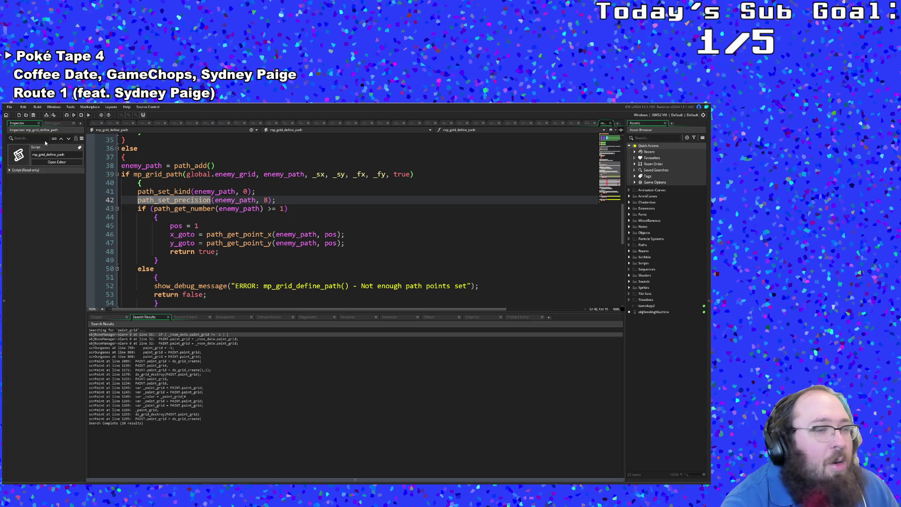
pyautogui.click(212, 251)
pyautogui.click(248, 243)
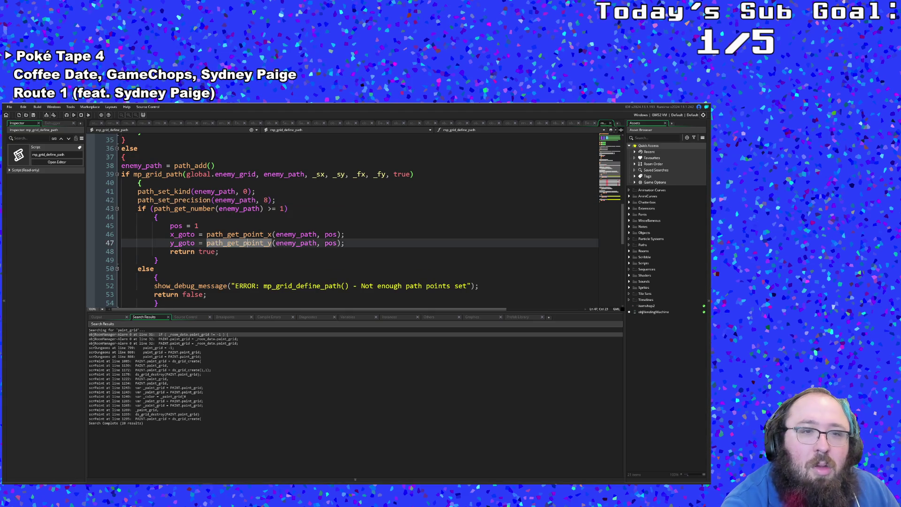
pyautogui.click(212, 208)
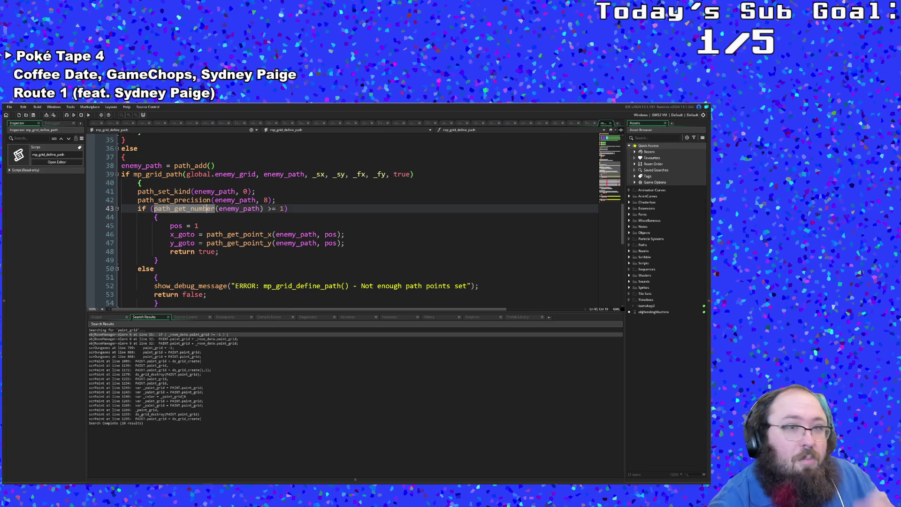
pyautogui.moveTo(154, 209); pyautogui.dragTo(263, 208)
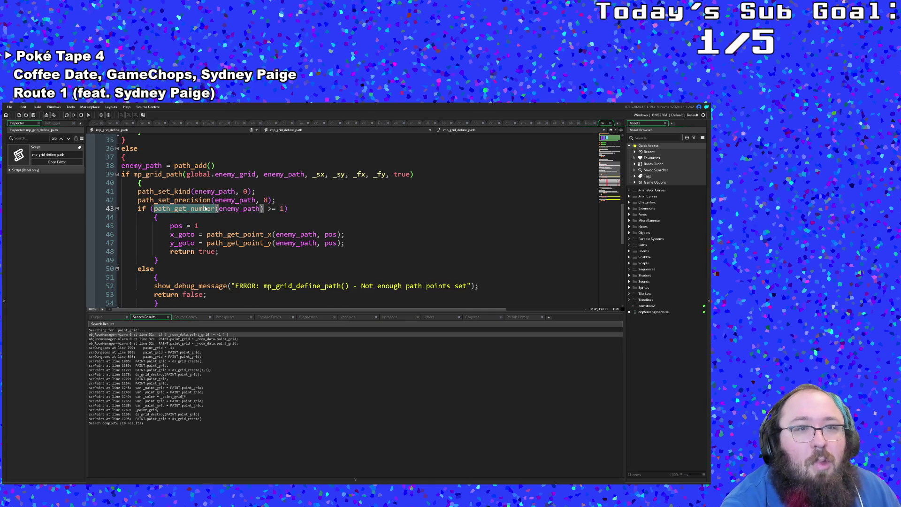
pyautogui.doubleClick(190, 208)
pyautogui.doubleClick(164, 191)
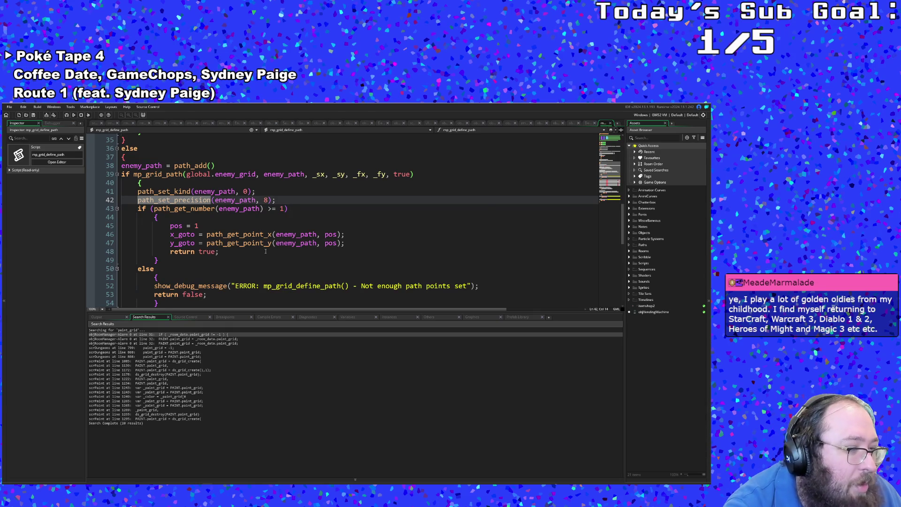
pyautogui.scroll(-3, 265, 250)
pyautogui.scroll(3, 266, 251)
pyautogui.click(266, 251)
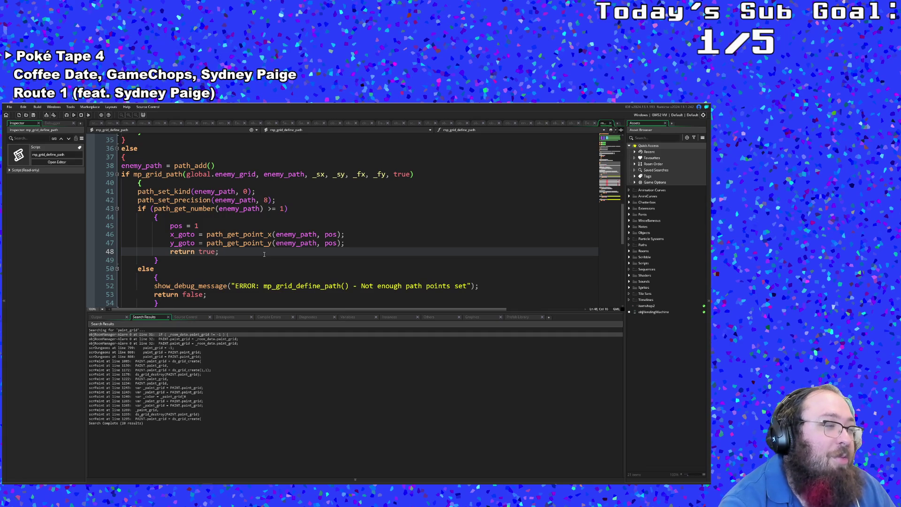
pyautogui.scroll(3, 263, 255)
pyautogui.scroll(-3, 262, 254)
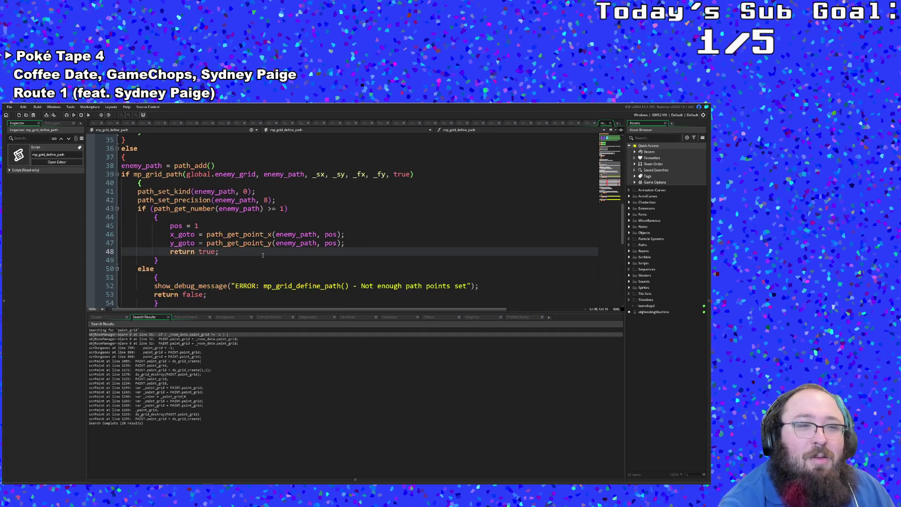
pyautogui.scroll(2, 263, 254)
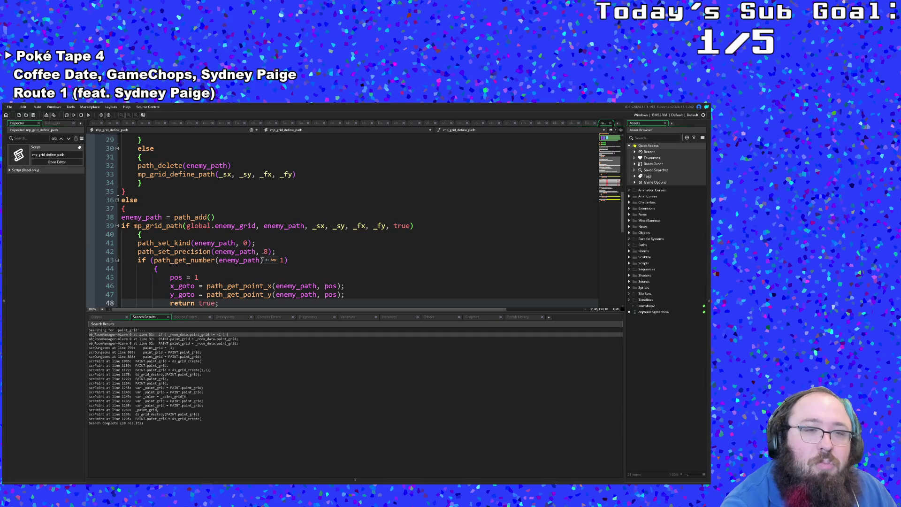
pyautogui.scroll(-2, 263, 255)
pyautogui.scroll(5, 262, 255)
pyautogui.scroll(8, 263, 255)
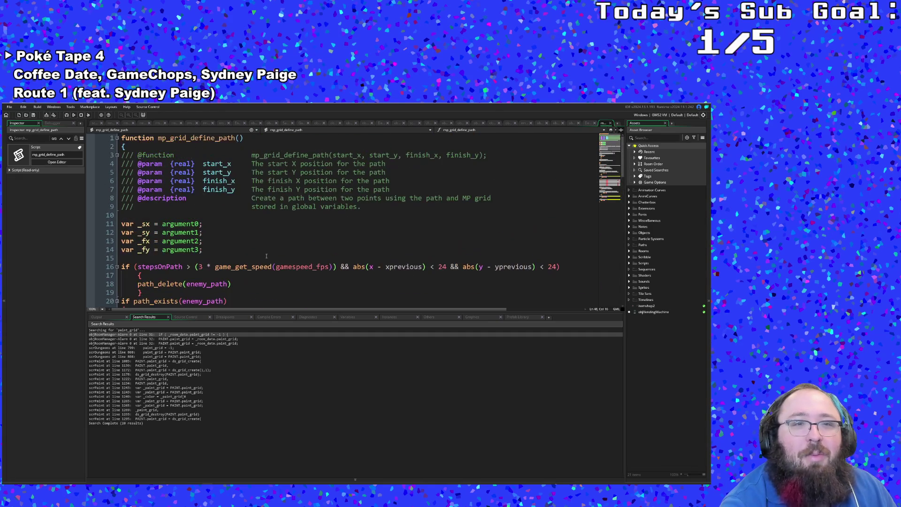
# Open objPaint via asset search and jump from its Step event to __paint_step in scrPaint
pyautogui.hotkey('ctrl', 't')
pyautogui.write('o')
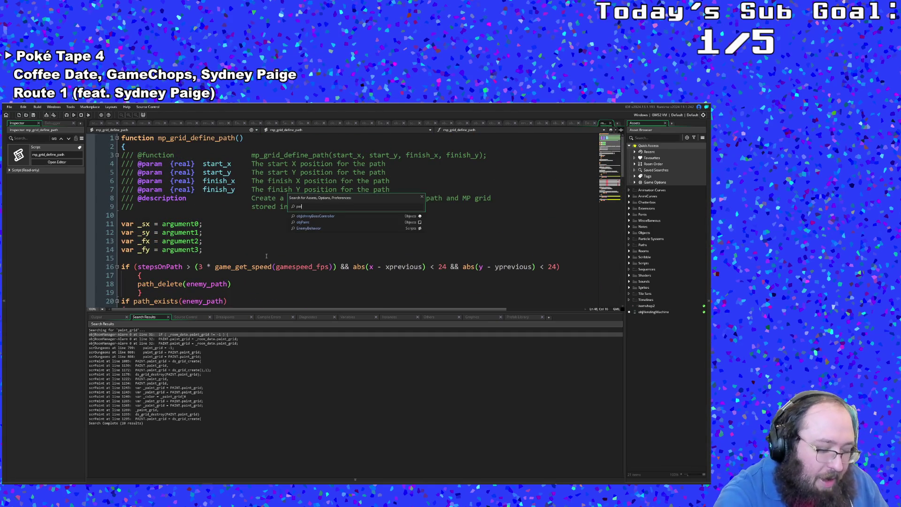
pyautogui.press('BackSpace')
pyautogui.press('BackSpace')
pyautogui.press('BackSpace')
pyautogui.write('scr')
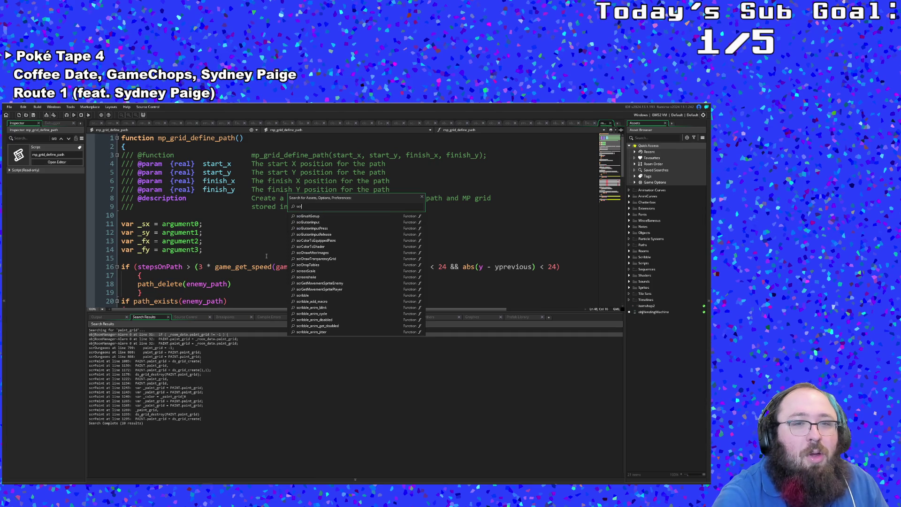
pyautogui.write('ov')
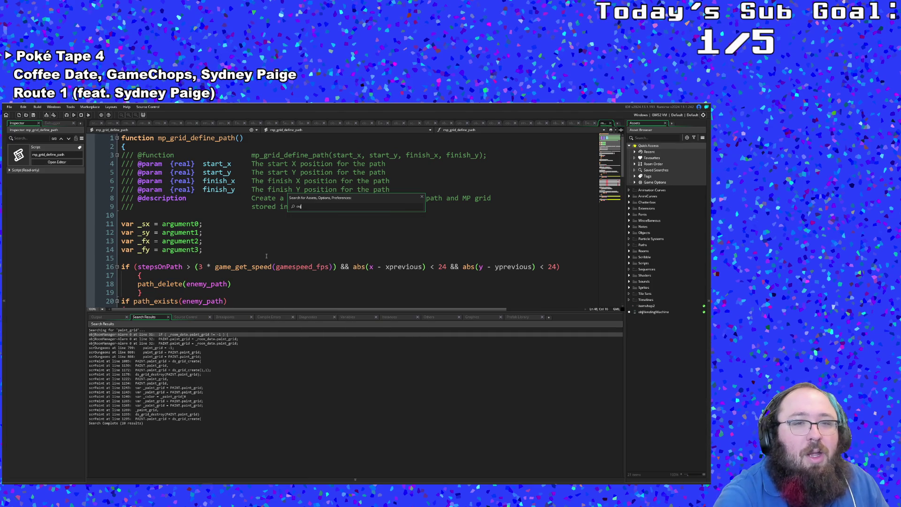
pyautogui.write('jpa')
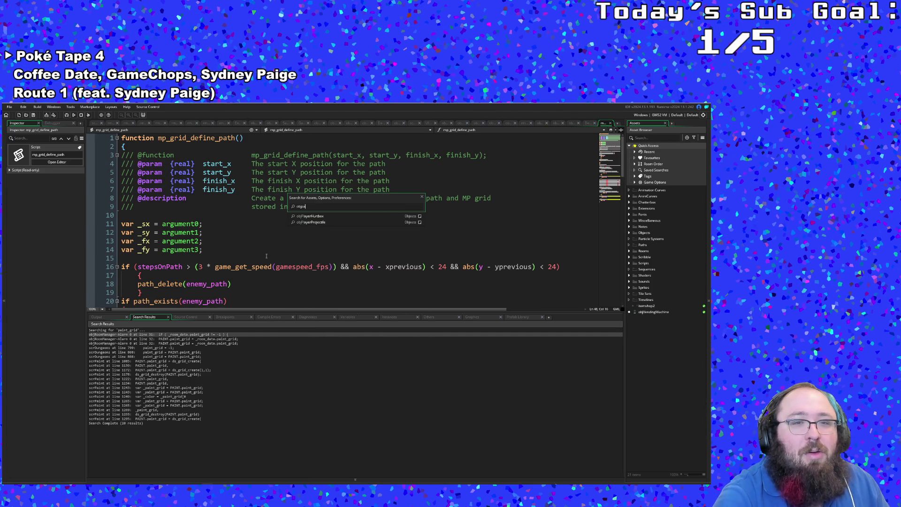
pyautogui.press('Return')
pyautogui.click(212, 223)
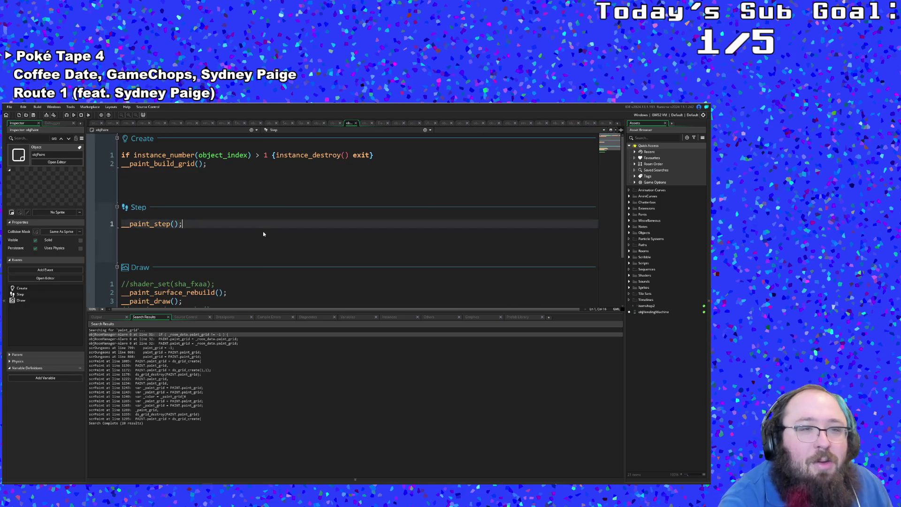
pyautogui.middleClick(152, 224)
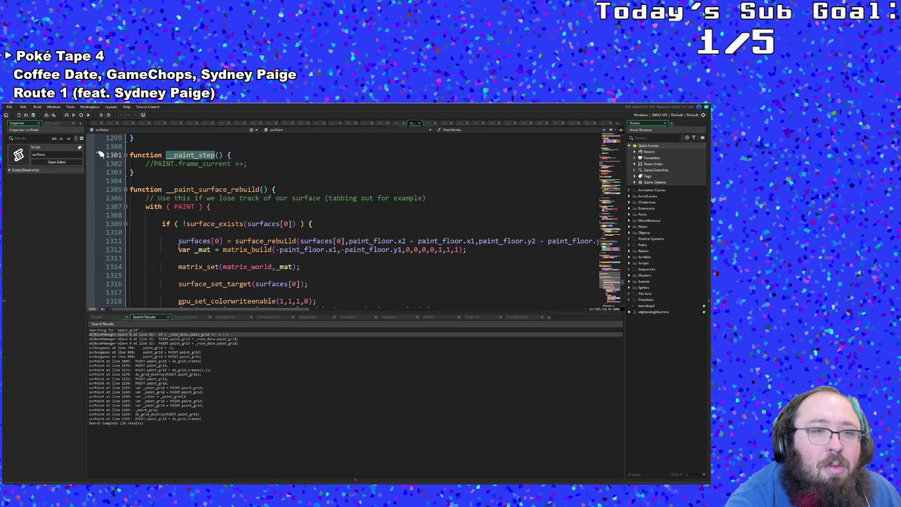
pyautogui.scroll(3, 282, 211)
pyautogui.scroll(-6, 181, 247)
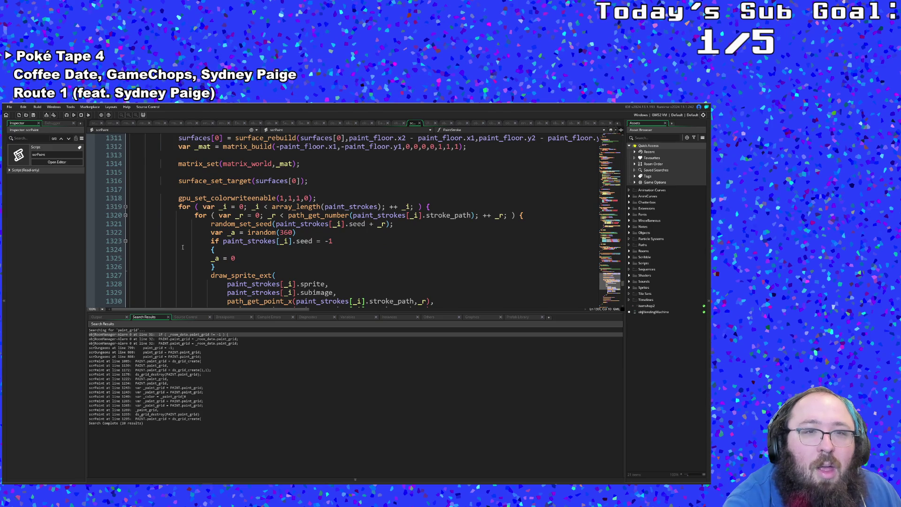
pyautogui.scroll(2, 182, 248)
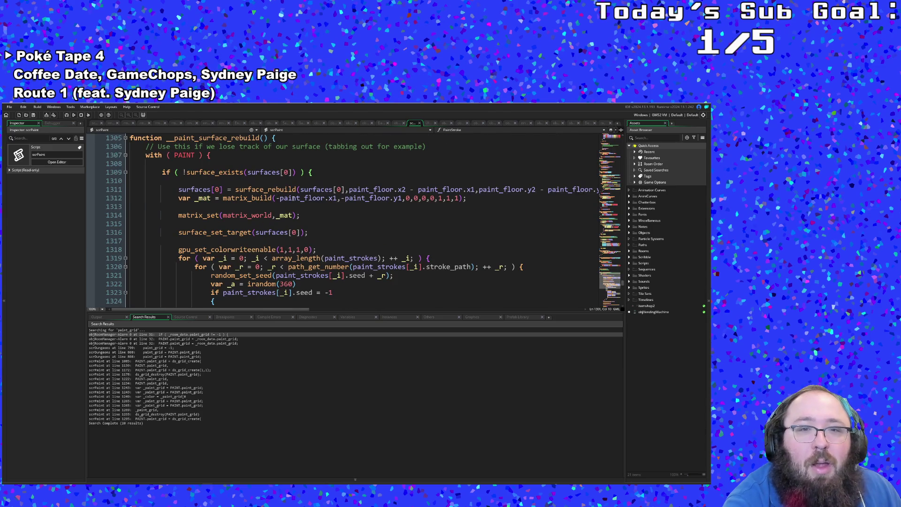
pyautogui.click(289, 198)
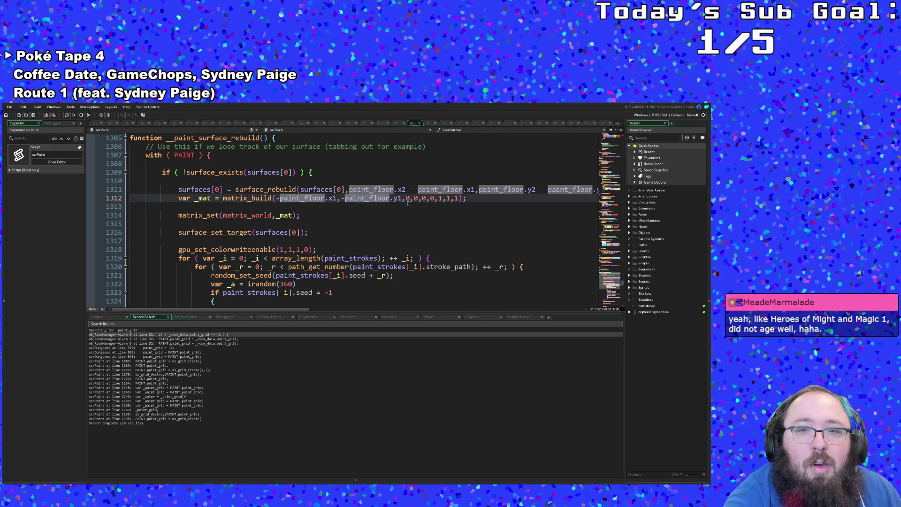
pyautogui.scroll(-4, 289, 211)
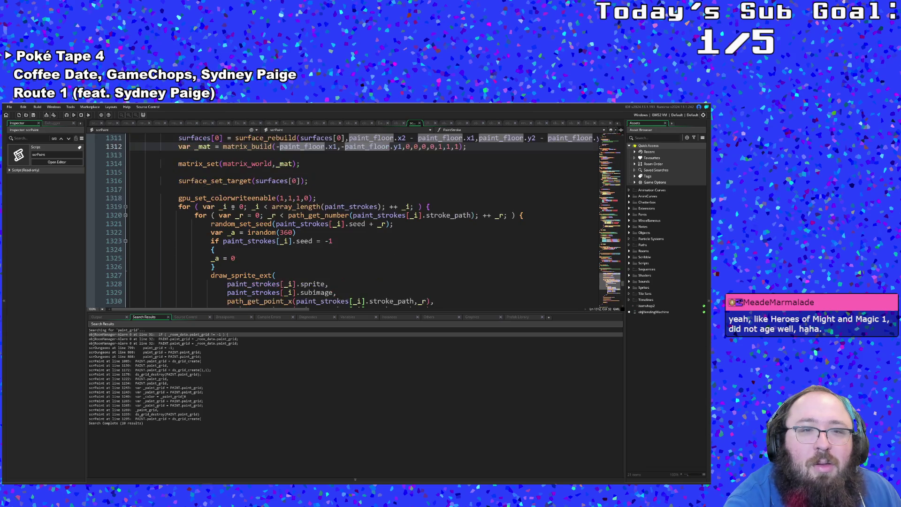
pyautogui.scroll(-2, 289, 212)
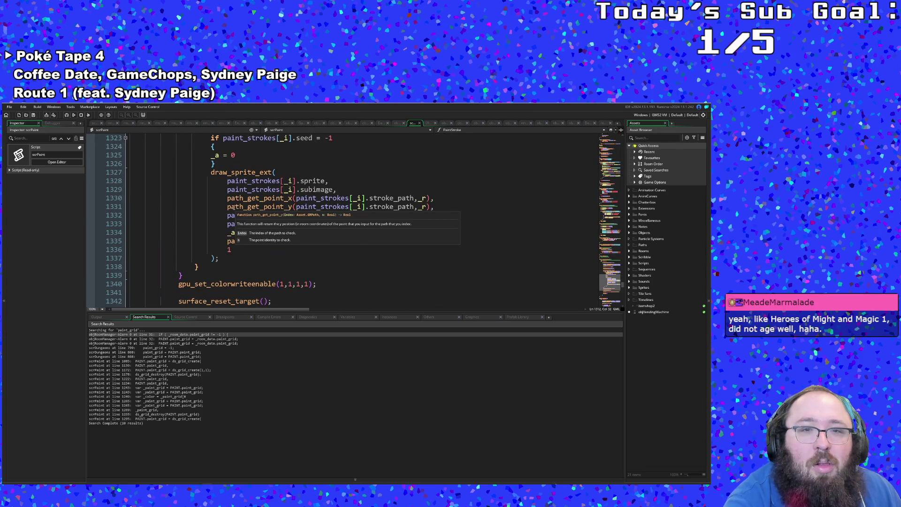
pyautogui.scroll(-4, 262, 248)
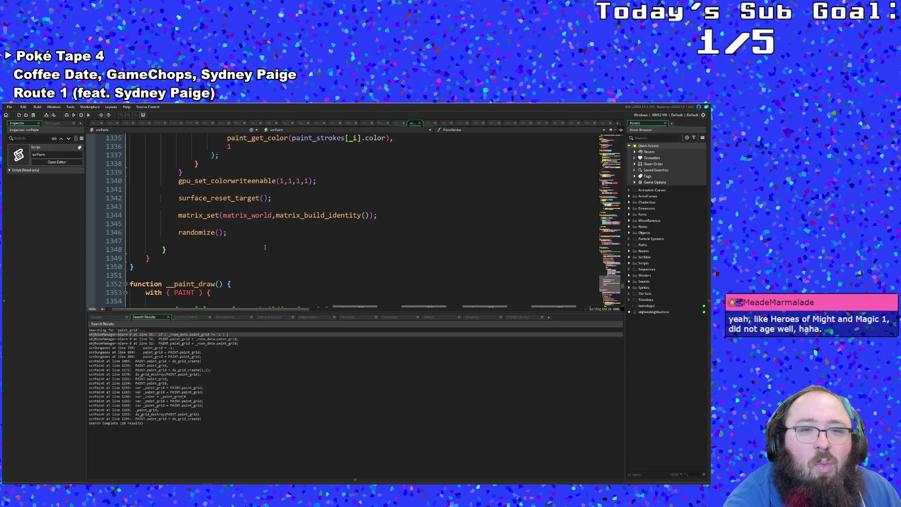
pyautogui.scroll(-4, 265, 247)
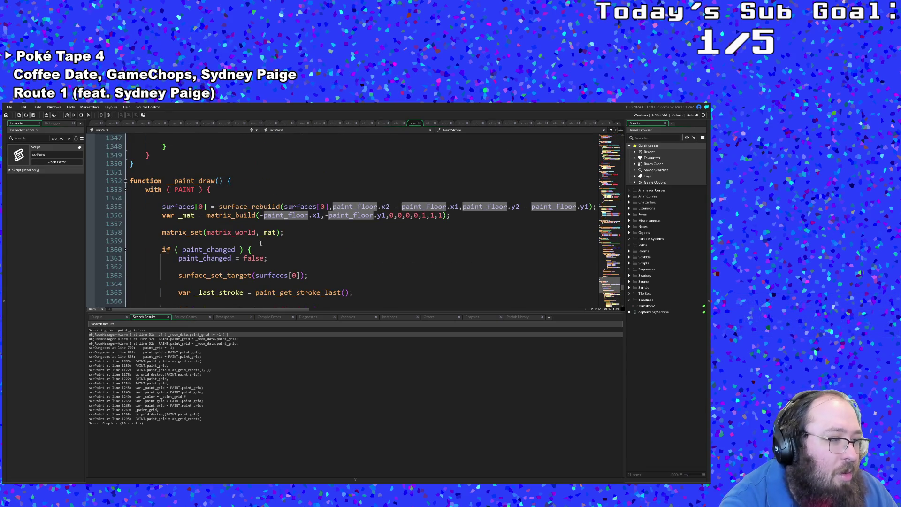
pyautogui.scroll(4, 260, 243)
pyautogui.scroll(4, 260, 243)
pyautogui.scroll(4, 261, 243)
pyautogui.scroll(-3, 260, 243)
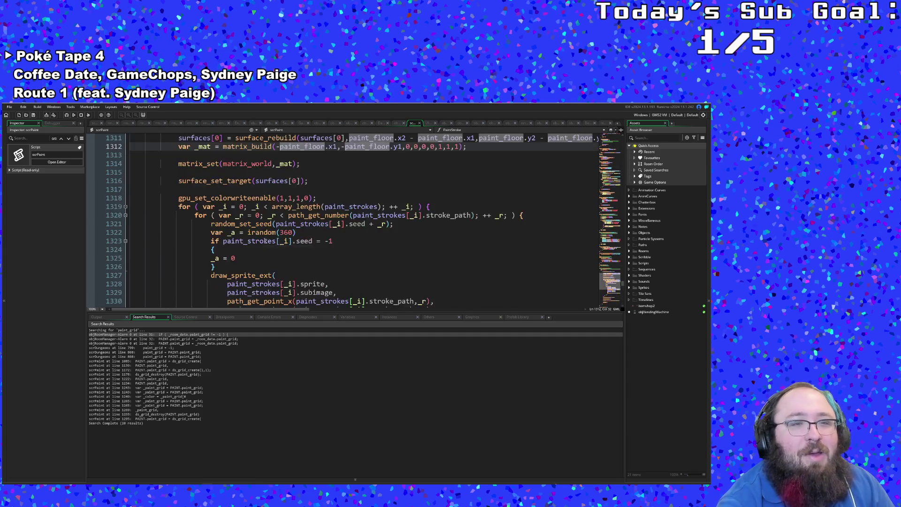
pyautogui.scroll(-4, 265, 243)
pyautogui.click(268, 224)
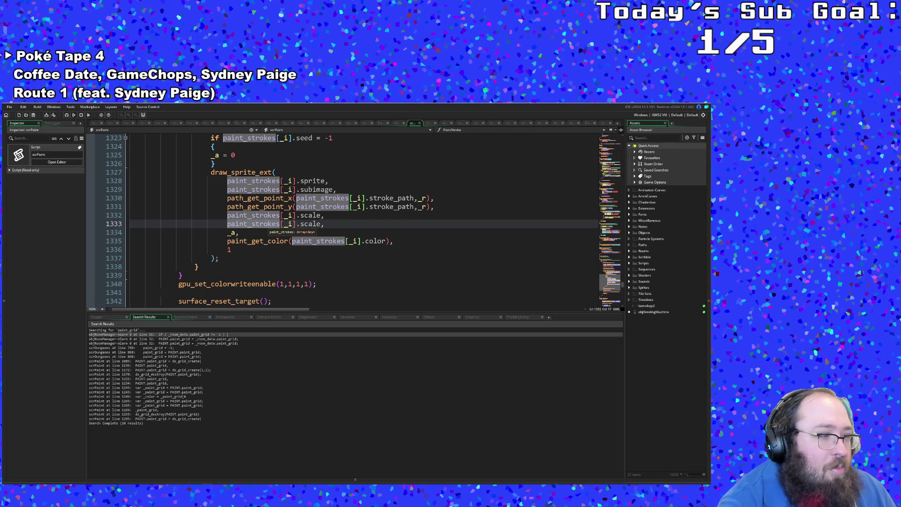
pyautogui.scroll(3, 267, 224)
pyautogui.scroll(3, 268, 225)
pyautogui.scroll(2, 267, 224)
pyautogui.scroll(-2, 268, 224)
pyautogui.scroll(3, 268, 222)
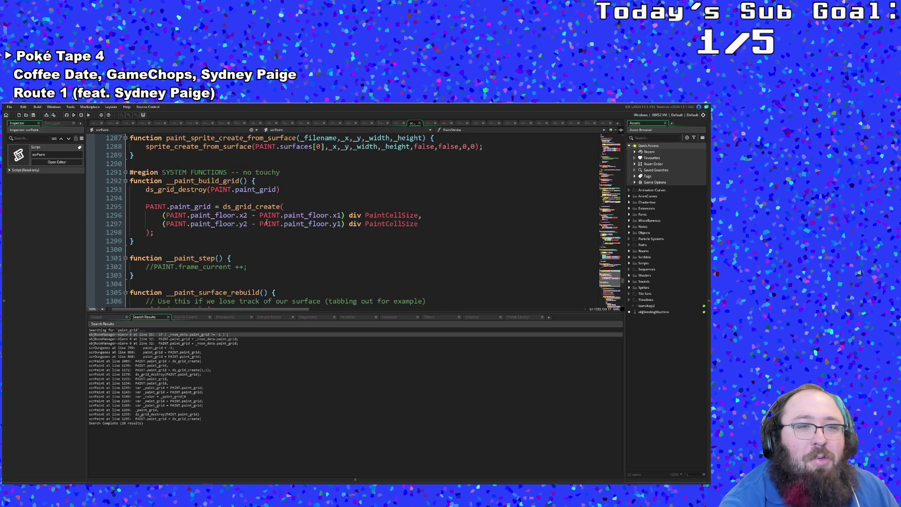
pyautogui.scroll(2, 267, 222)
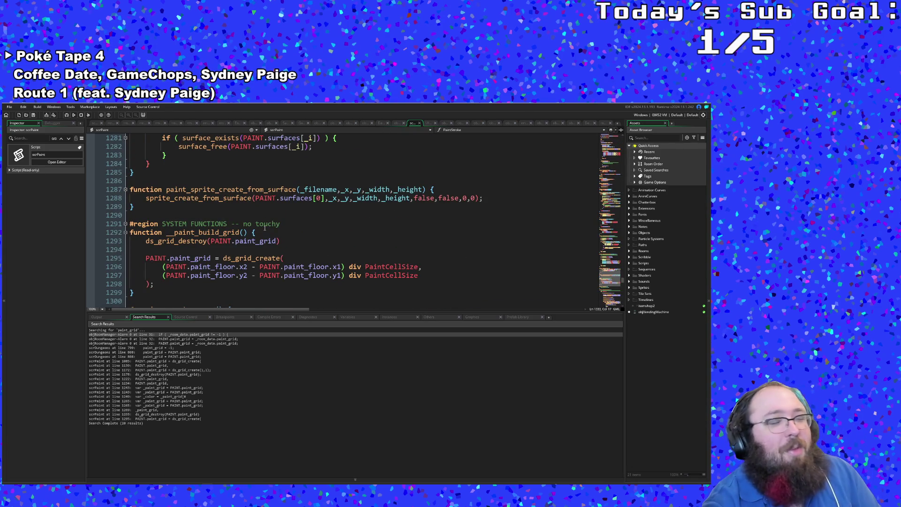
pyautogui.scroll(2, 263, 232)
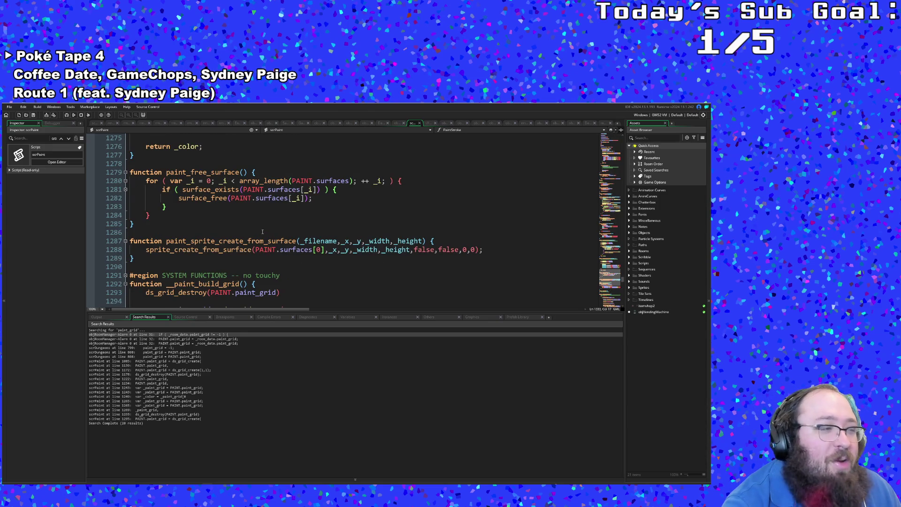
pyautogui.scroll(-2, 262, 232)
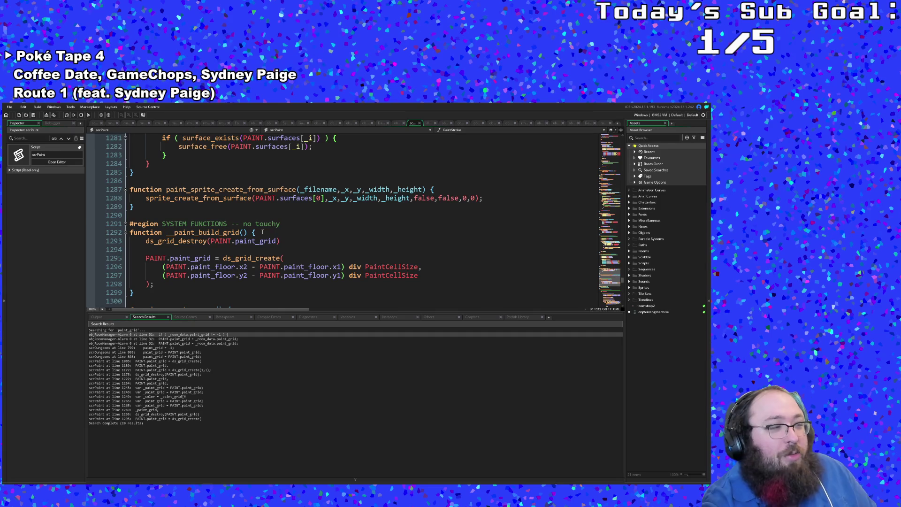
pyautogui.scroll(2, 262, 241)
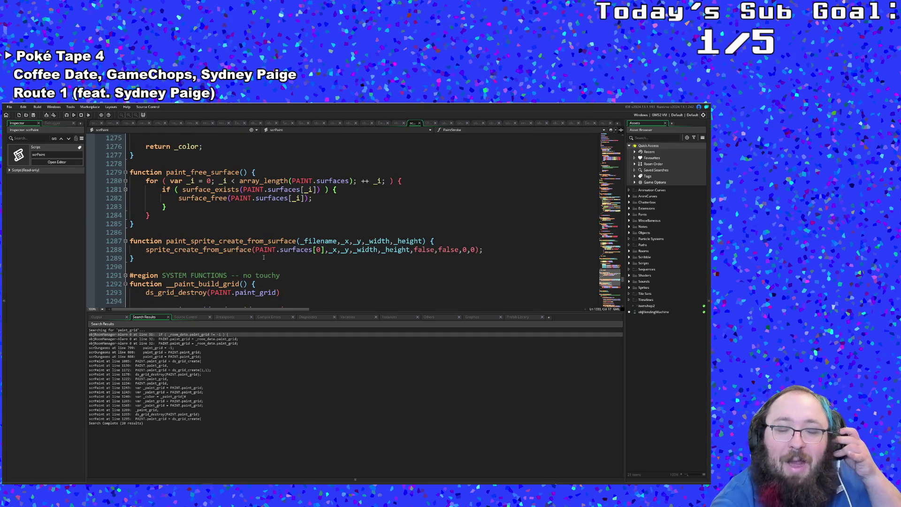
pyautogui.scroll(6, 263, 258)
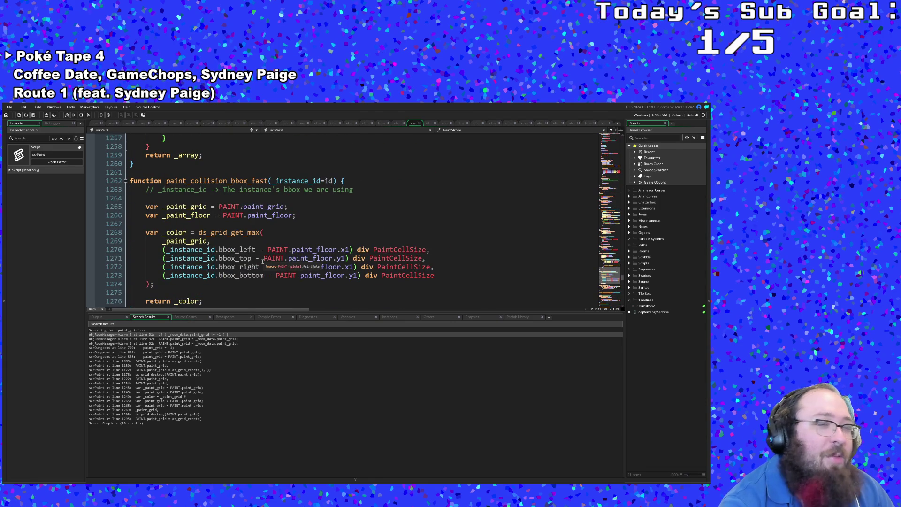
pyautogui.scroll(3, 263, 258)
pyautogui.scroll(3, 264, 257)
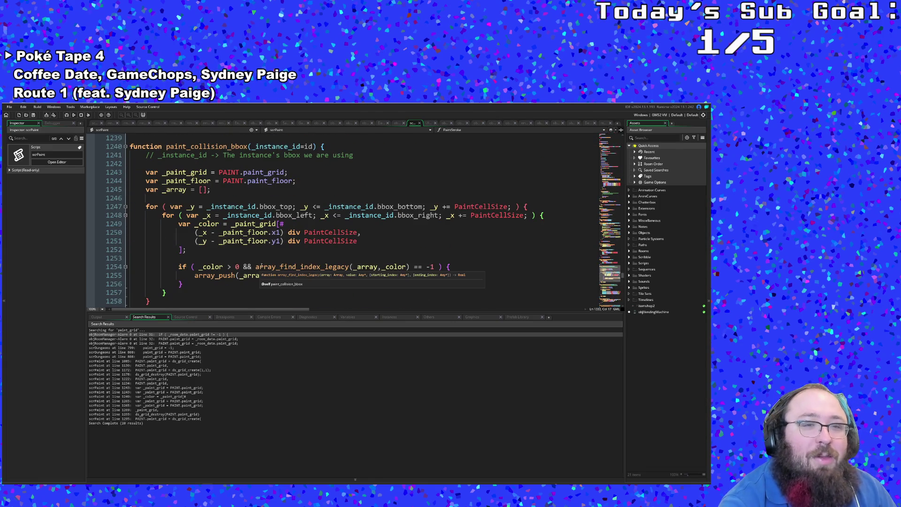
pyautogui.scroll(3, 263, 274)
pyautogui.scroll(2, 264, 275)
pyautogui.scroll(2, 263, 274)
pyautogui.scroll(-1, 263, 275)
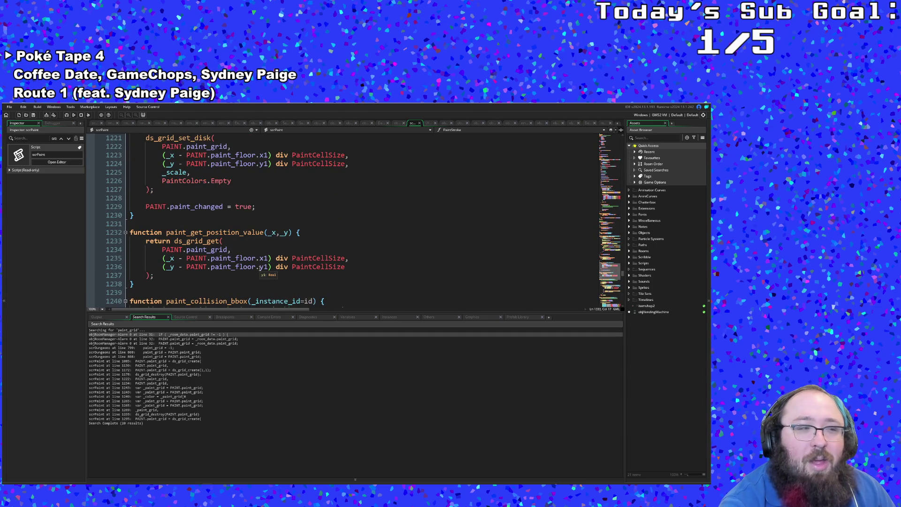
pyautogui.scroll(2, 263, 274)
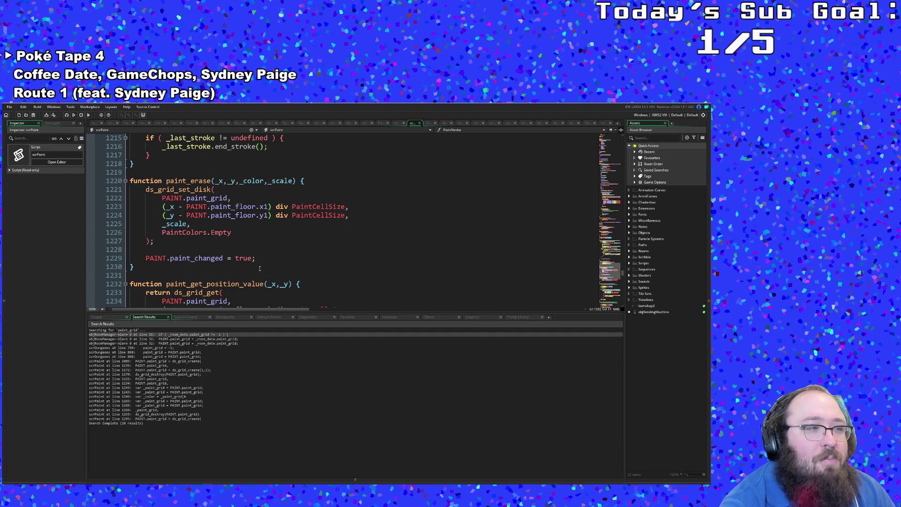
pyautogui.scroll(2, 258, 267)
pyautogui.scroll(2, 259, 268)
pyautogui.scroll(2, 259, 268)
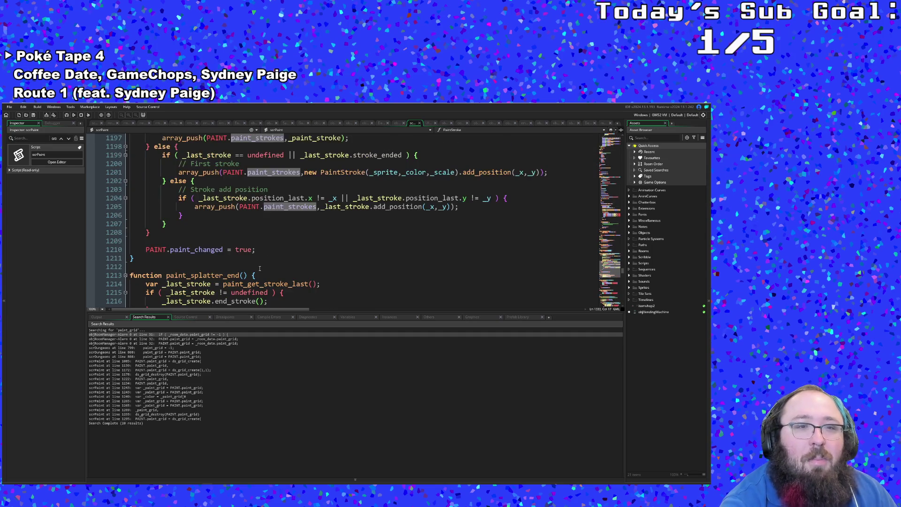
pyautogui.scroll(2, 259, 268)
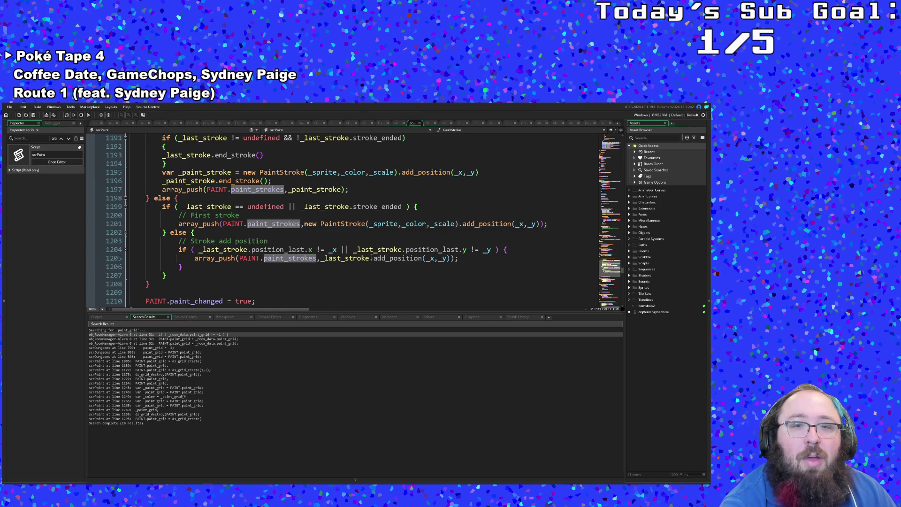
# Locate add_position's ds_grid_set_region call that marks the paint grid region
pyautogui.click(394, 259)
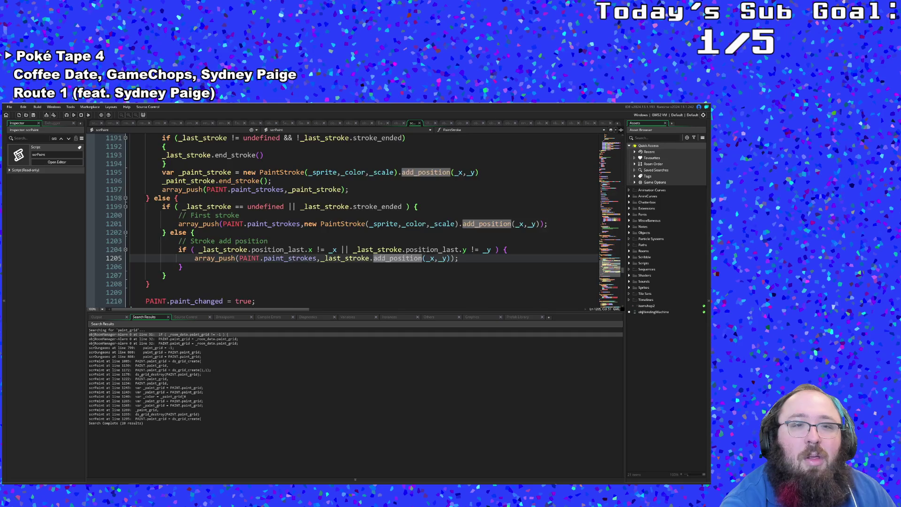
pyautogui.scroll(5, 283, 215)
pyautogui.scroll(-3, 284, 214)
pyautogui.scroll(5, 284, 215)
pyautogui.scroll(4, 284, 215)
pyautogui.scroll(-4, 273, 247)
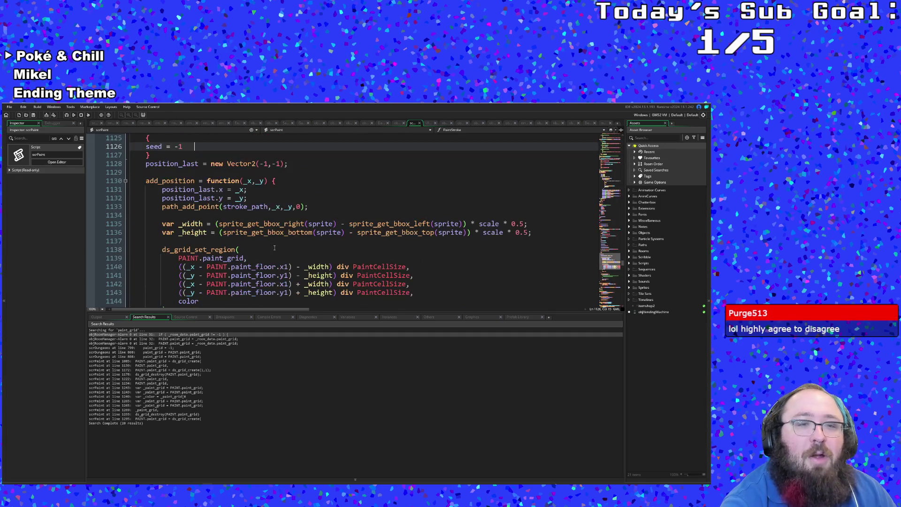
pyautogui.click(256, 241)
pyautogui.scroll(-3, 256, 242)
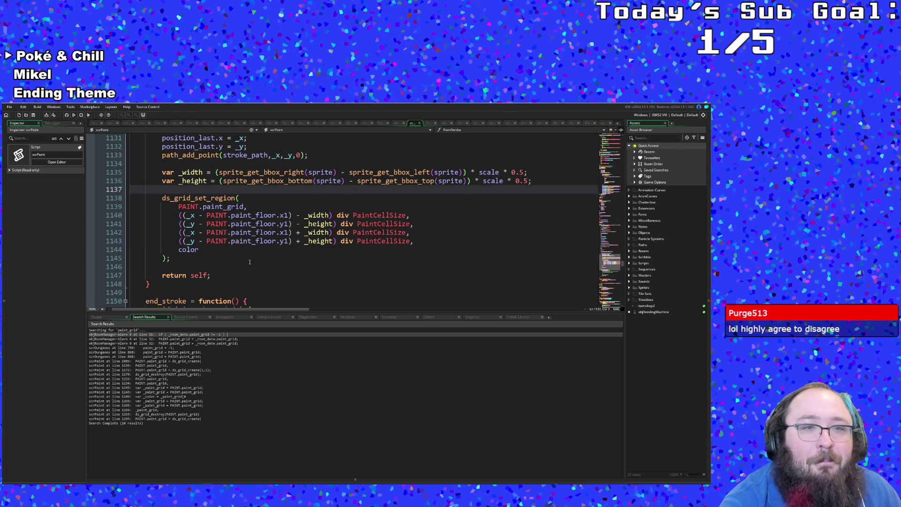
pyautogui.scroll(5, 247, 250)
pyautogui.scroll(-3, 250, 261)
pyautogui.scroll(-2, 252, 266)
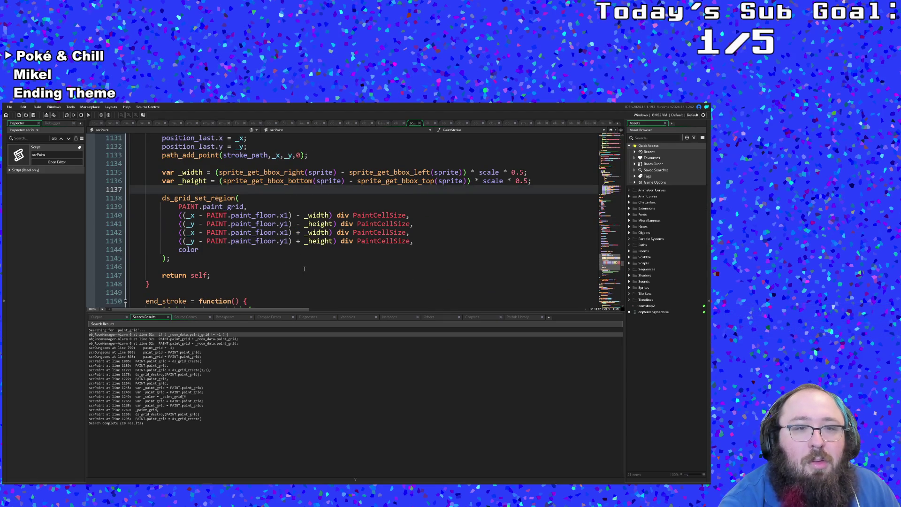
pyautogui.scroll(3, 303, 268)
pyautogui.scroll(3, 303, 268)
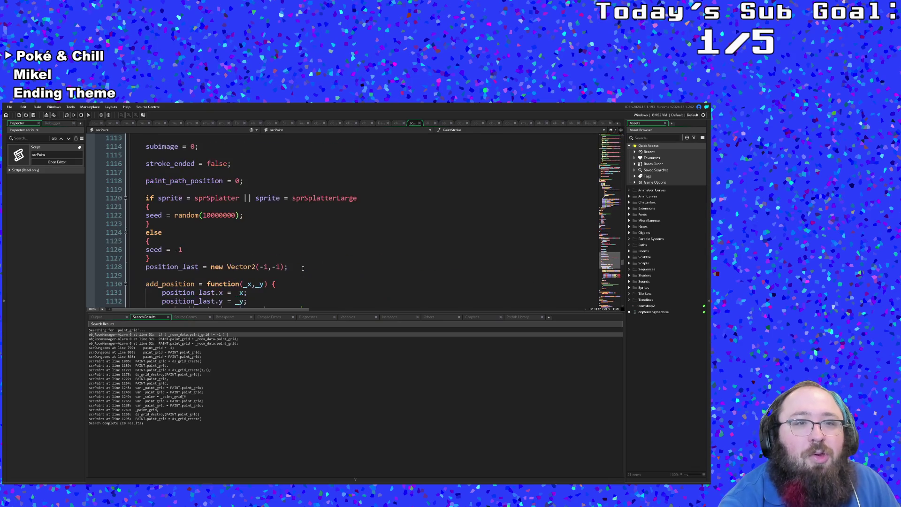
pyautogui.scroll(-3, 296, 270)
pyautogui.scroll(6, 295, 269)
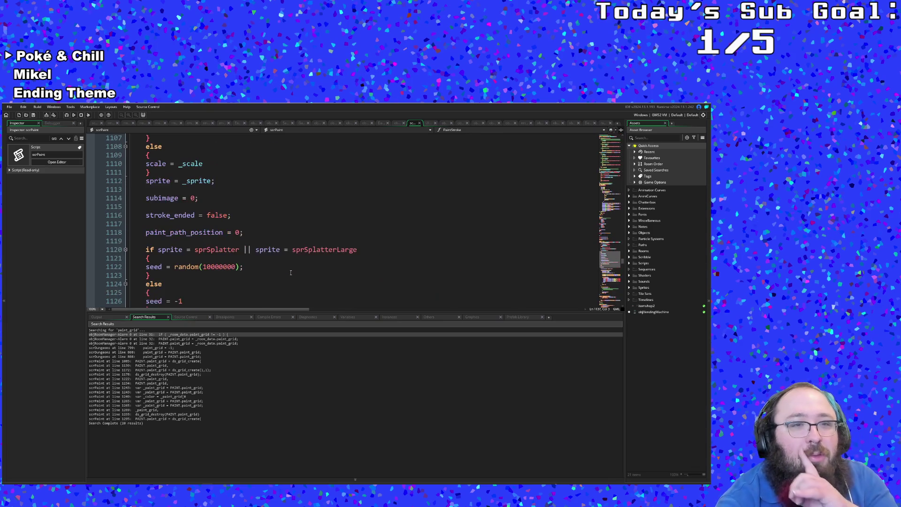
pyautogui.scroll(2, 292, 268)
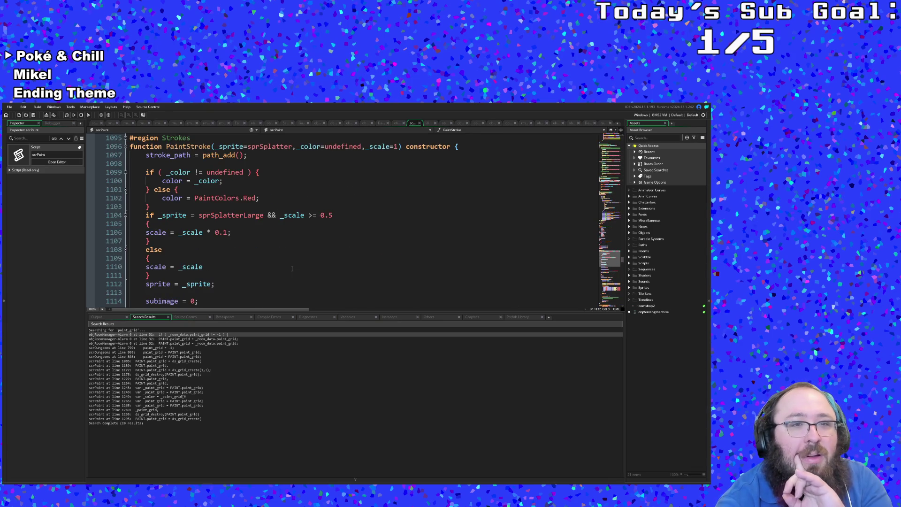
pyautogui.scroll(-8, 292, 268)
pyautogui.scroll(-4, 292, 268)
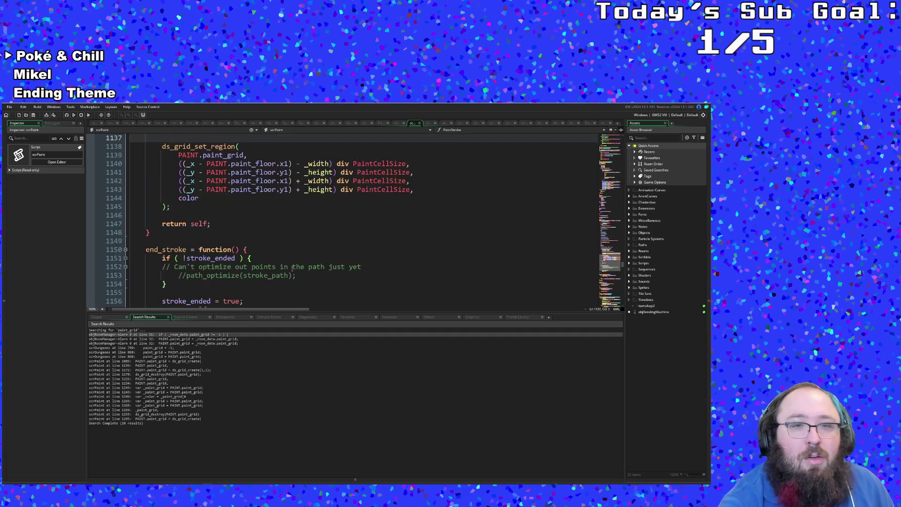
pyautogui.scroll(4, 293, 268)
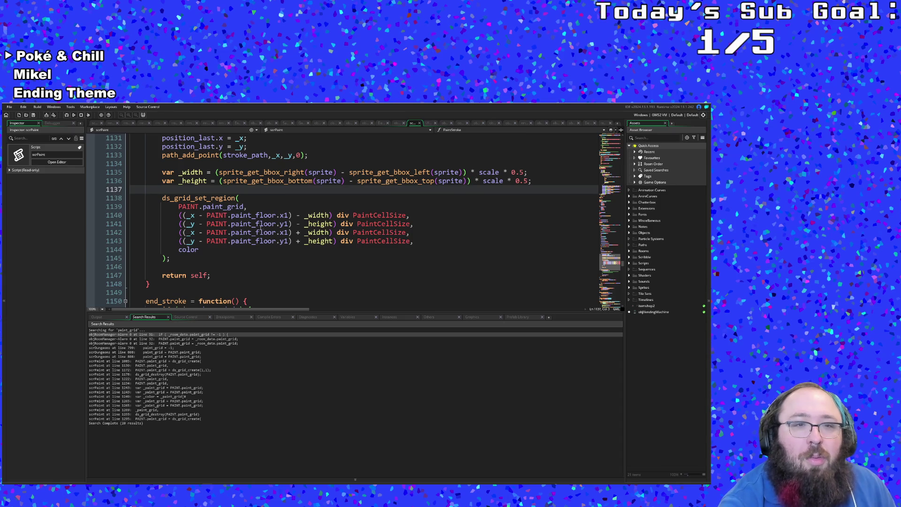
pyautogui.click(239, 198)
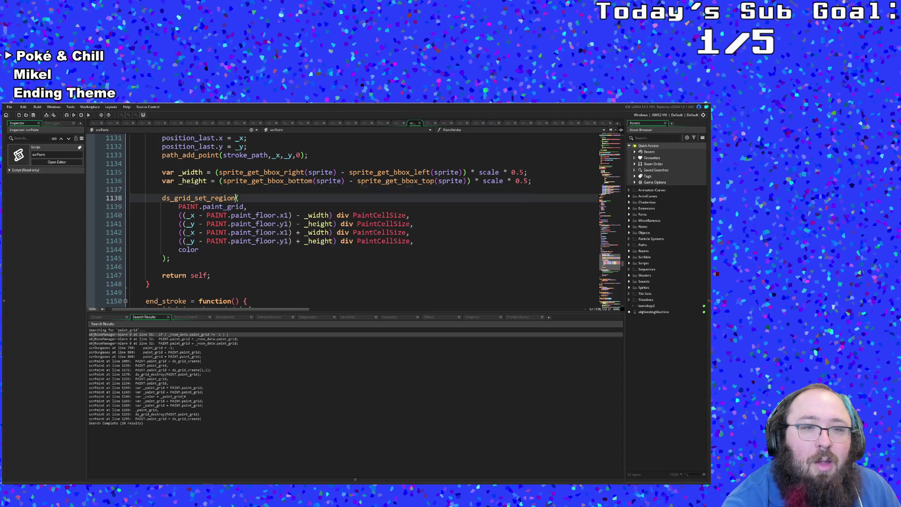
# Inspect the region call's arguments and start a new line below it
pyautogui.doubleClick(189, 250)
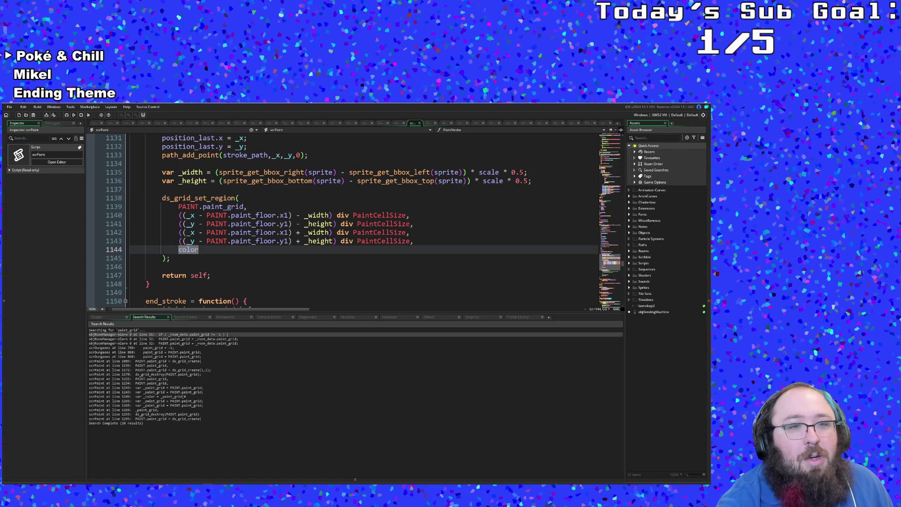
pyautogui.moveTo(178, 206); pyautogui.dragTo(212, 251)
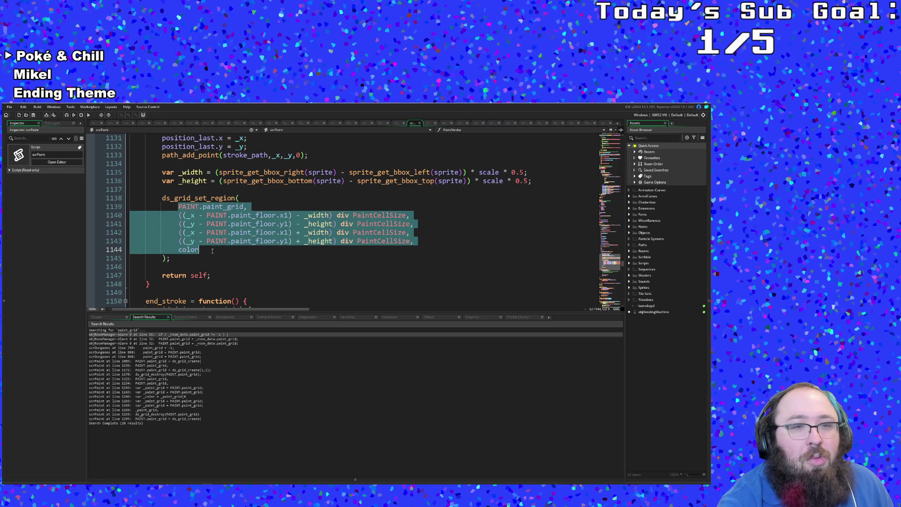
pyautogui.rightClick(212, 250)
pyautogui.click(218, 261)
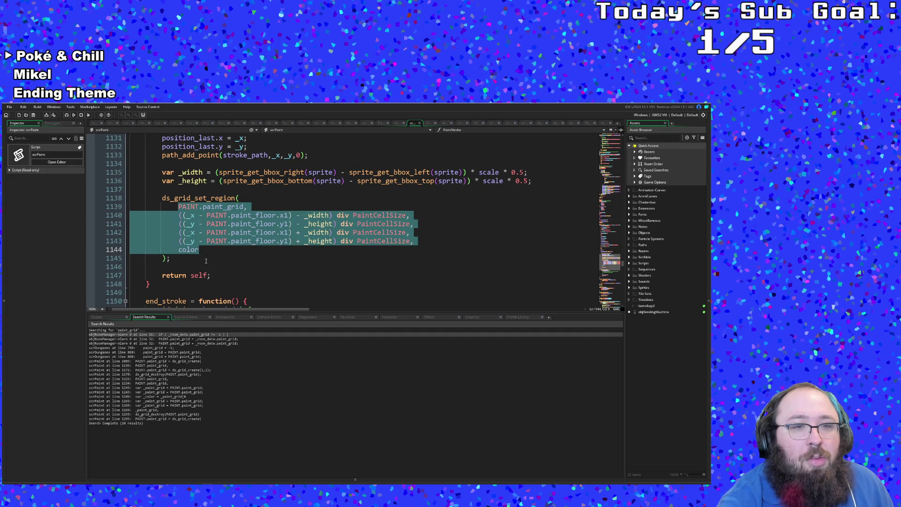
pyautogui.click(165, 257)
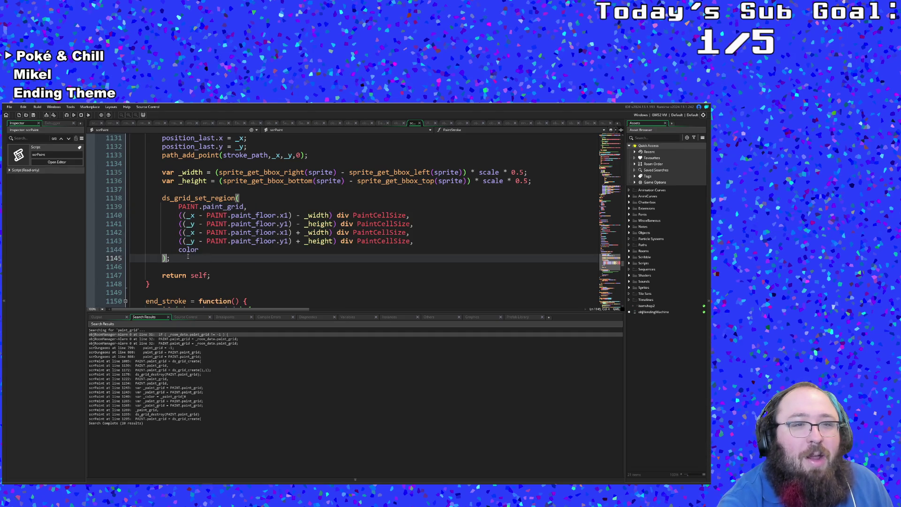
pyautogui.press('End')
pyautogui.press('Return')
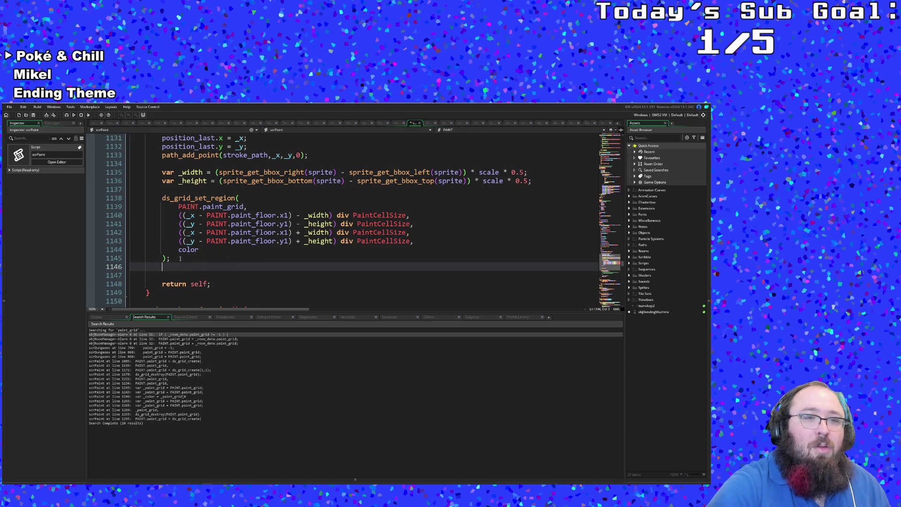
pyautogui.write('i')
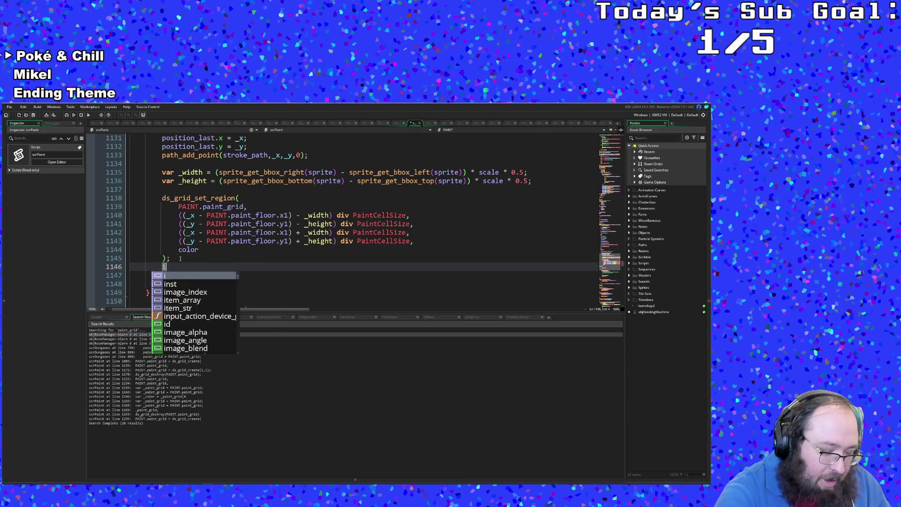
pyautogui.write('f color ')
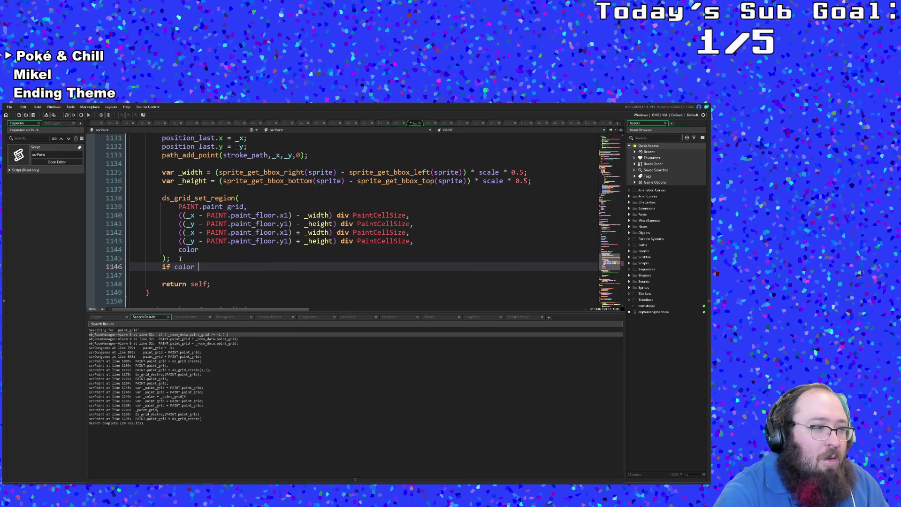
pyautogui.write('= paint')
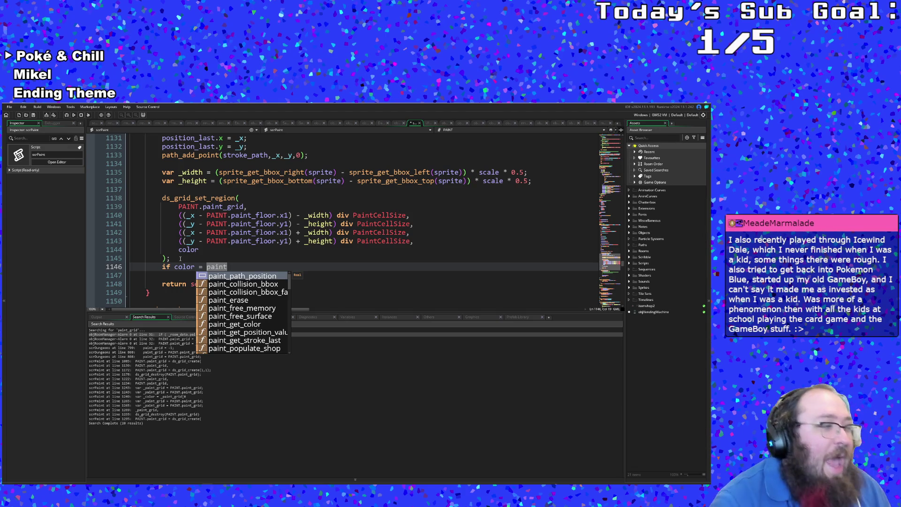
# Write an empty 'if color = PaintColors.Brown' block with braces
pyautogui.press('BackSpace')
pyautogui.press('BackSpace')
pyautogui.press('BackSpace')
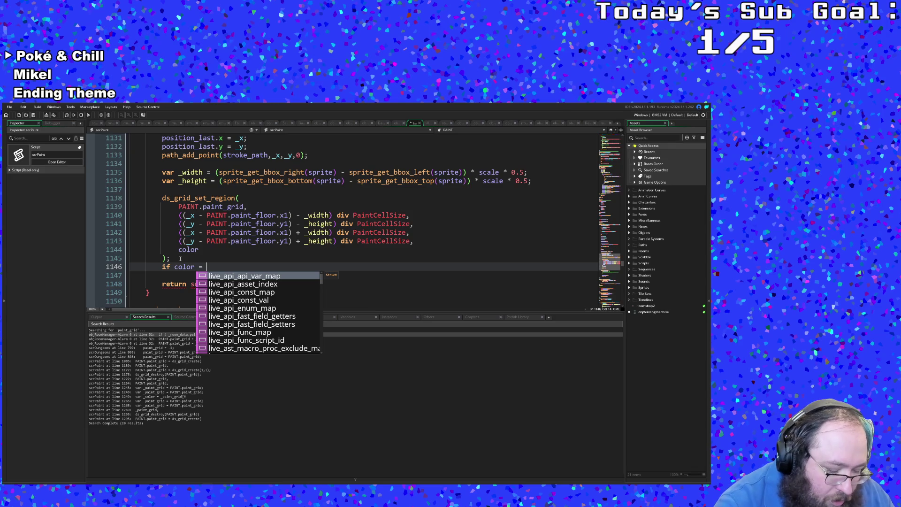
pyautogui.write('Paint')
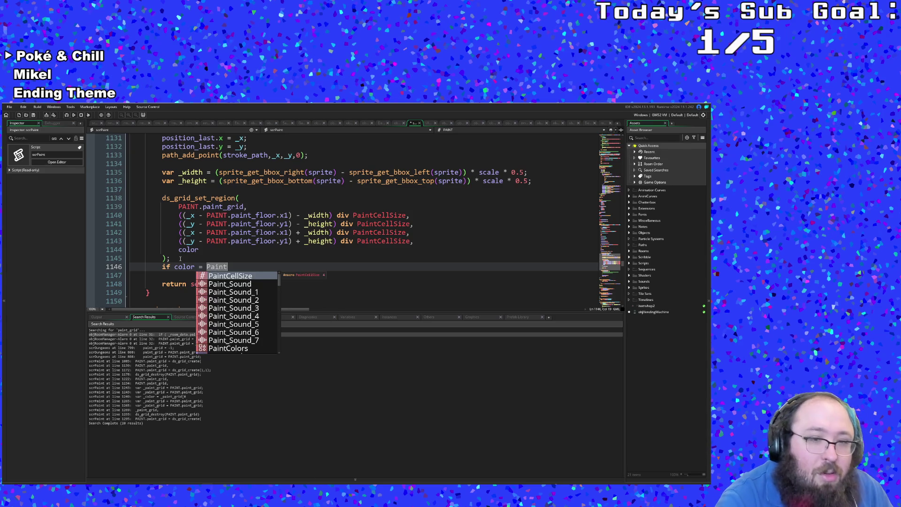
pyautogui.write('C')
pyautogui.press('Return')
pyautogui.write('.Brown')
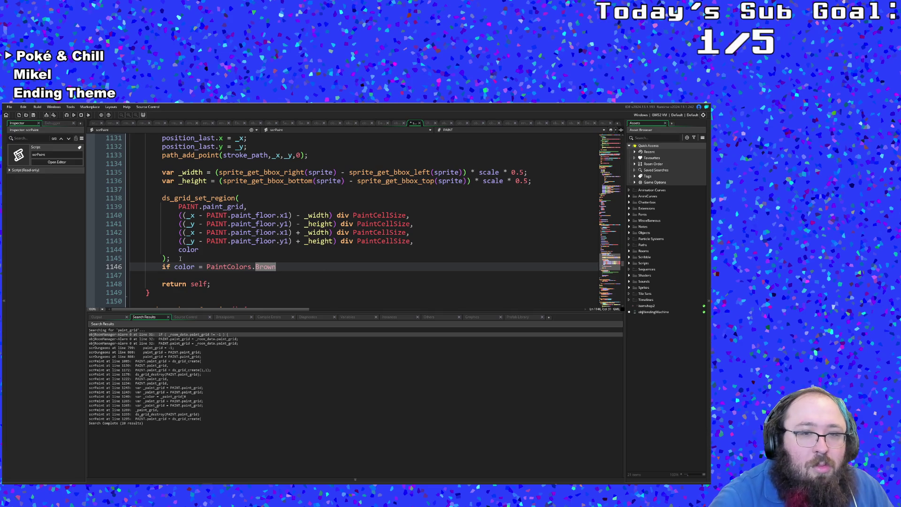
pyautogui.press('Return')
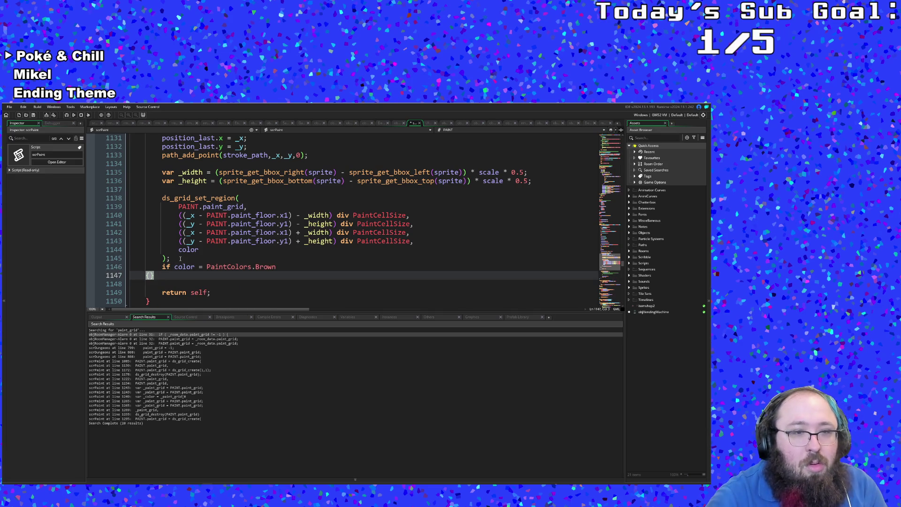
pyautogui.write('{')
pyautogui.press('Return')
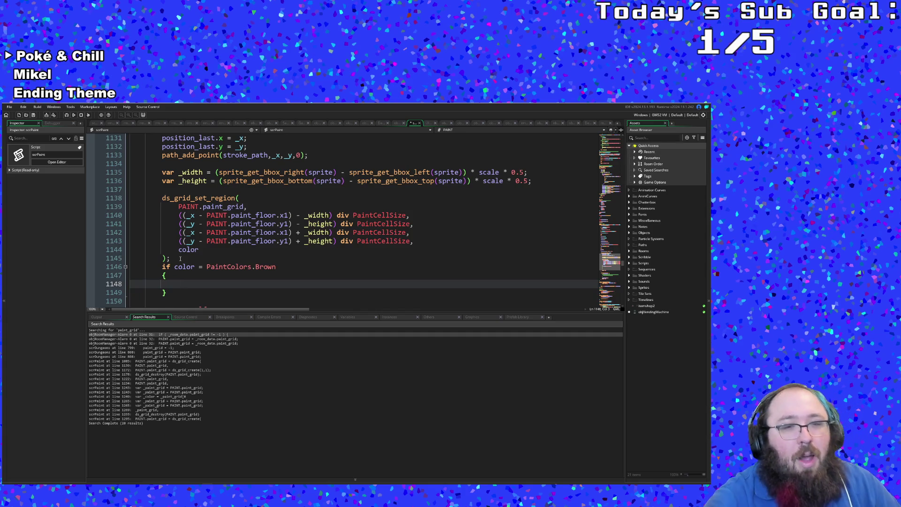
pyautogui.scroll(-2, 182, 258)
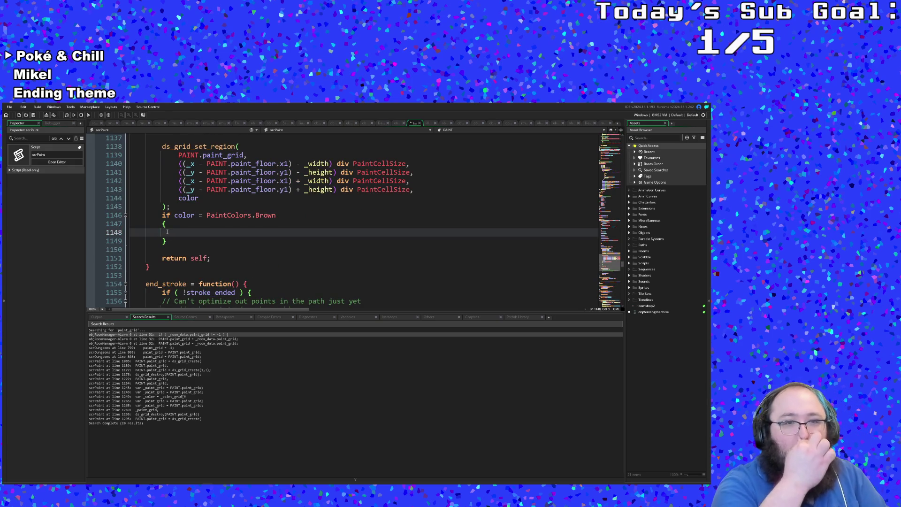
pyautogui.write('m')
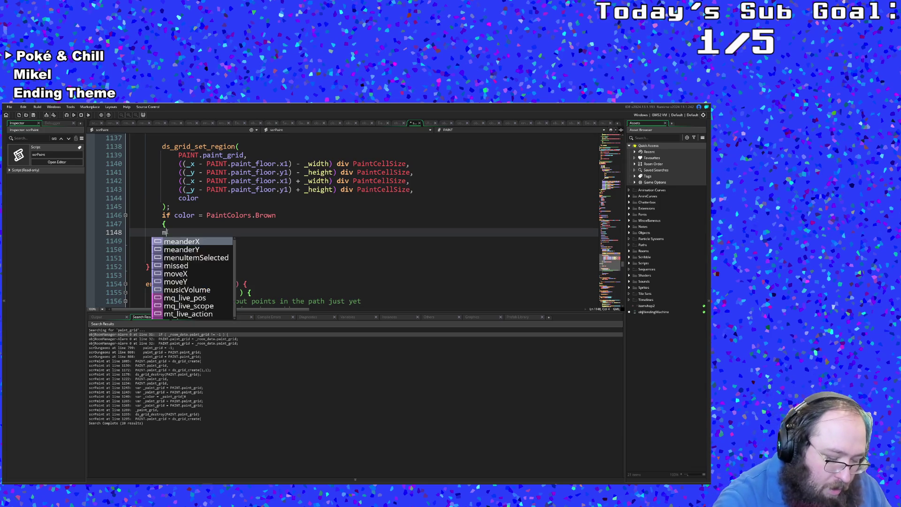
pyautogui.write('p_grid')
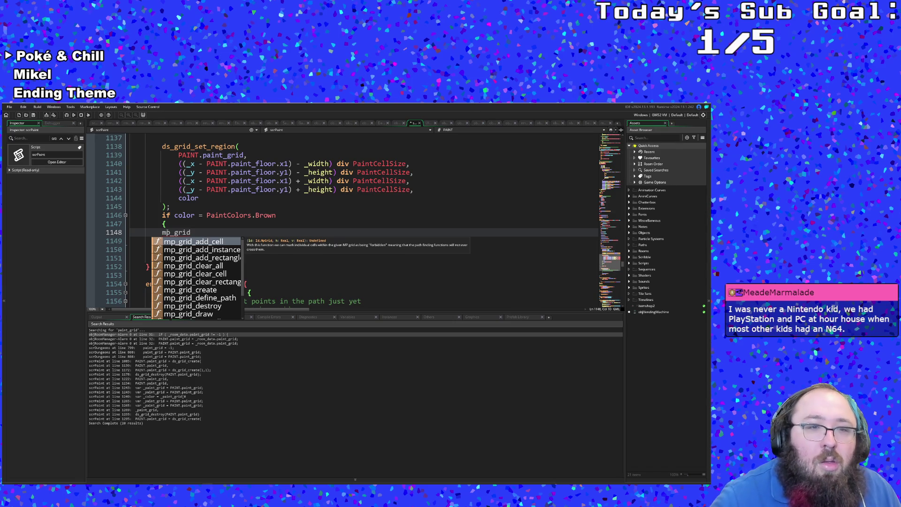
# Begin an mp_grid call inside the Brown block, comparing suggestions with ds_grid_set_region
pyautogui.press('Down')
pyautogui.press('Down')
pyautogui.press('Down')
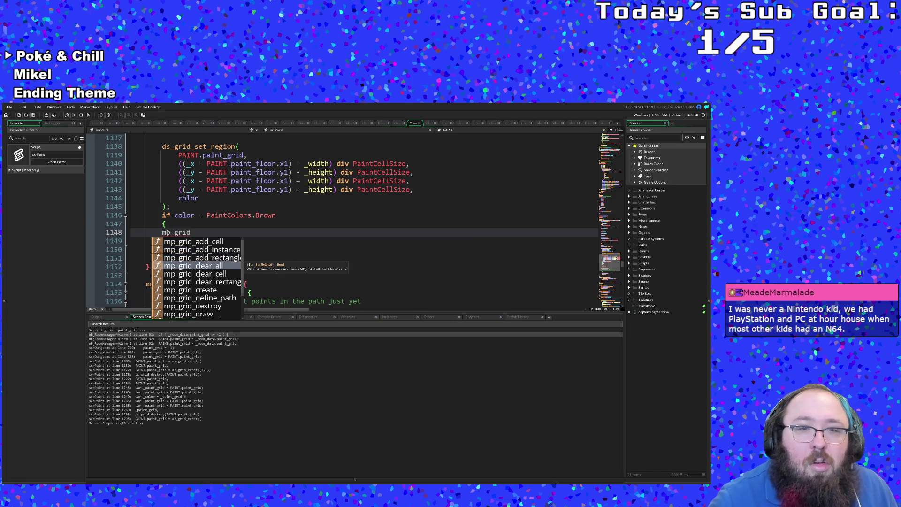
pyautogui.press('Down')
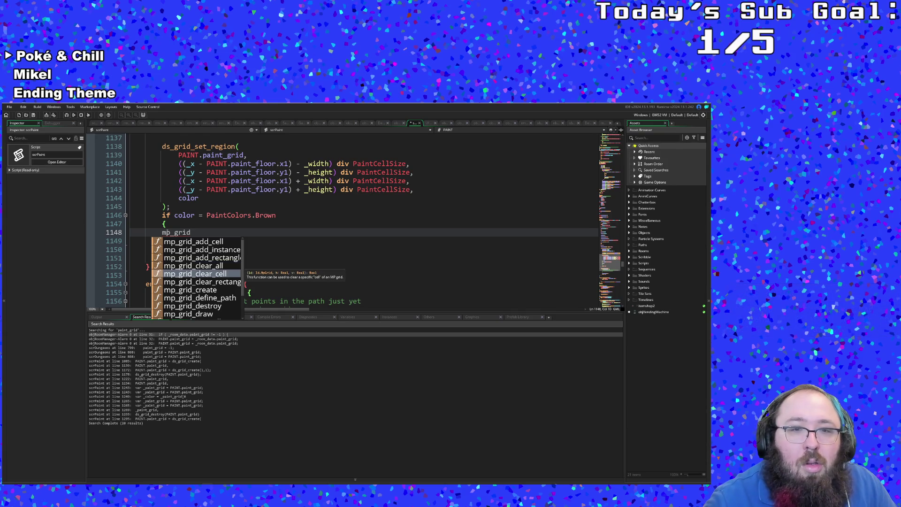
pyautogui.press('Up')
pyautogui.press('Up')
pyautogui.press('Up')
pyautogui.press('Up')
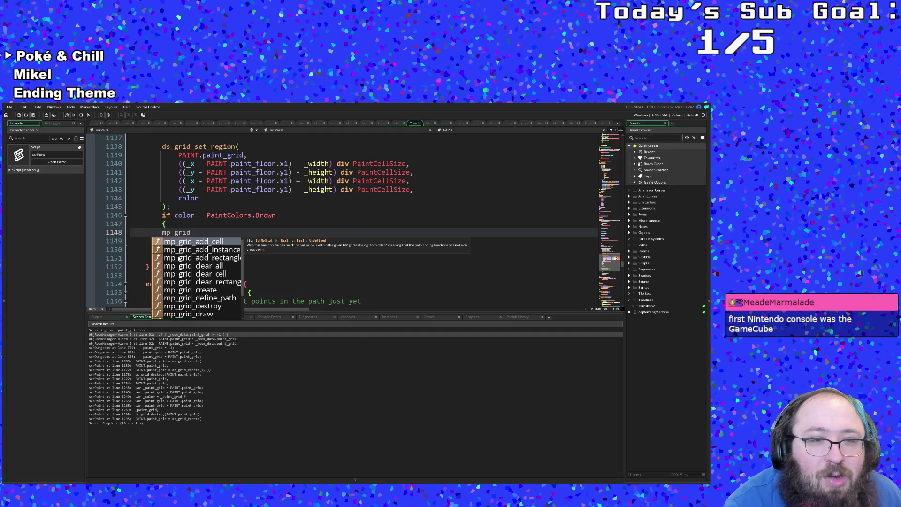
pyautogui.click(208, 147)
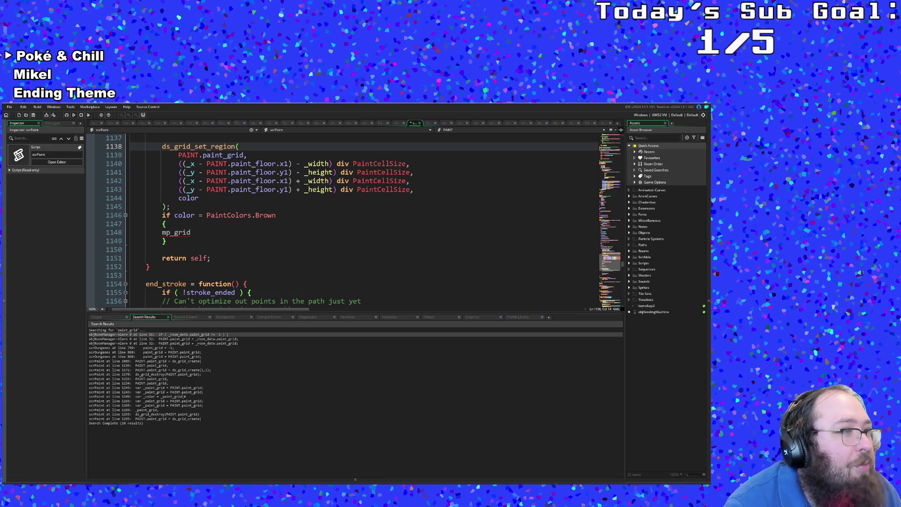
pyautogui.click(183, 232)
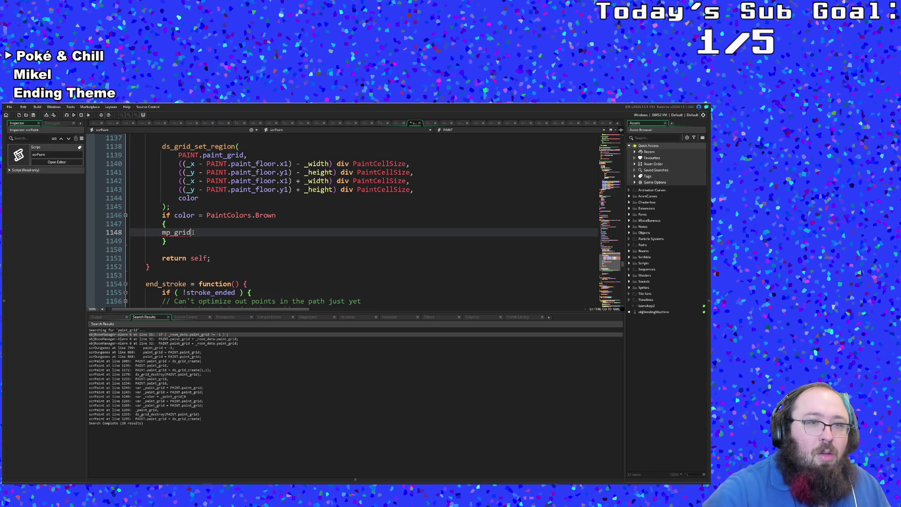
pyautogui.write('_add')
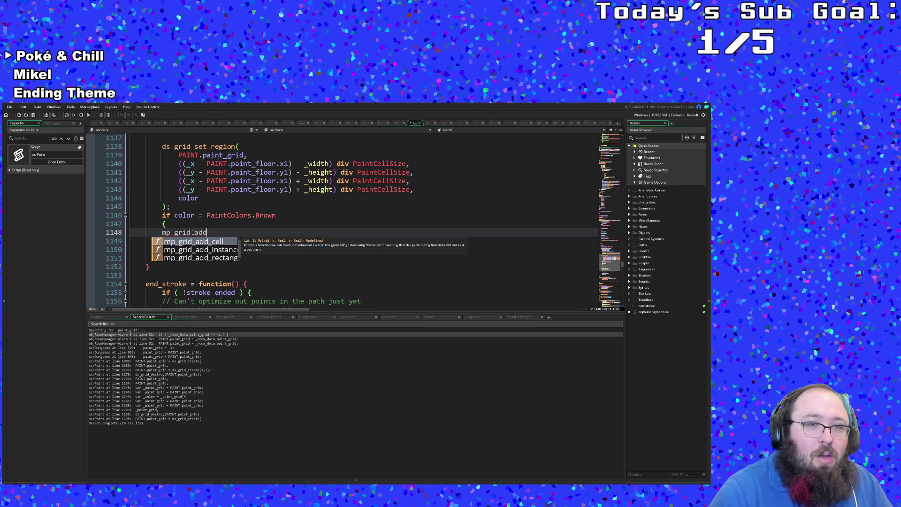
# Complete the name as mp_grid_add_rectangle() and review its argument hints
pyautogui.press('Down')
pyautogui.press('Down')
pyautogui.press('Return')
pyautogui.write('(')
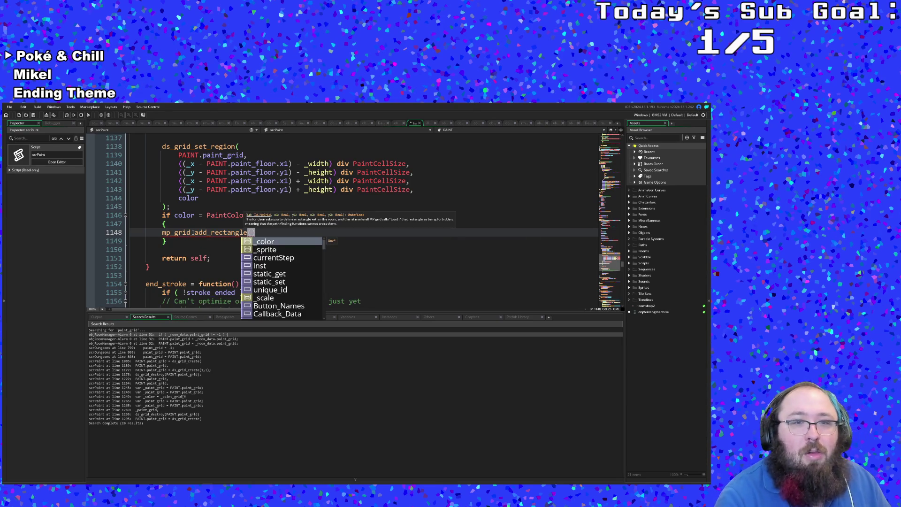
pyautogui.doubleClick(190, 198)
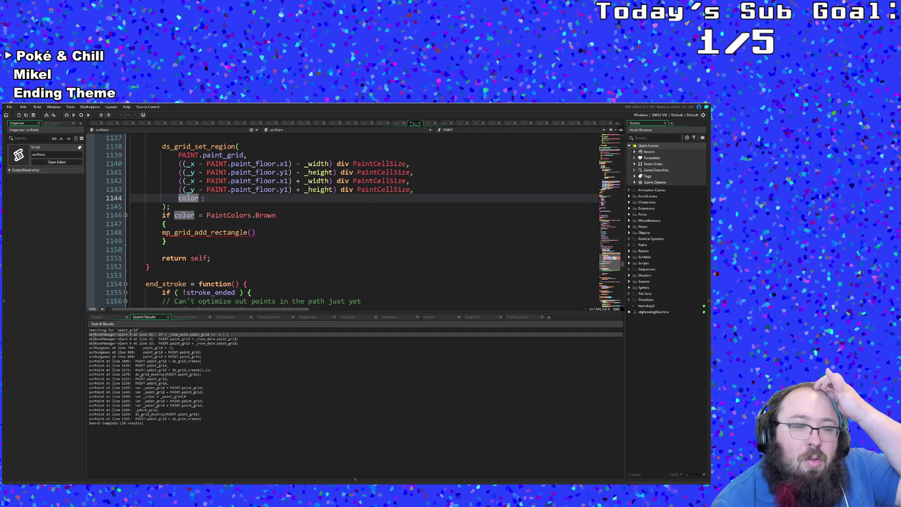
pyautogui.click(252, 233)
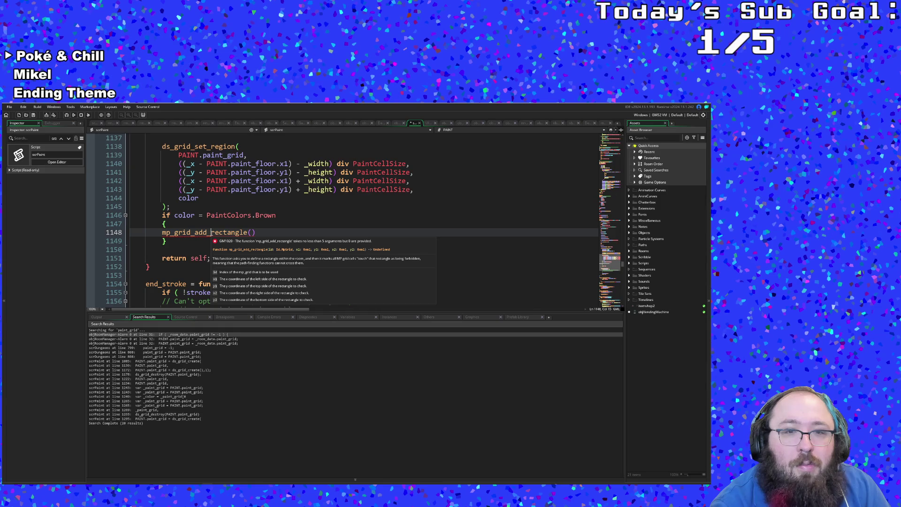
pyautogui.press('Escape')
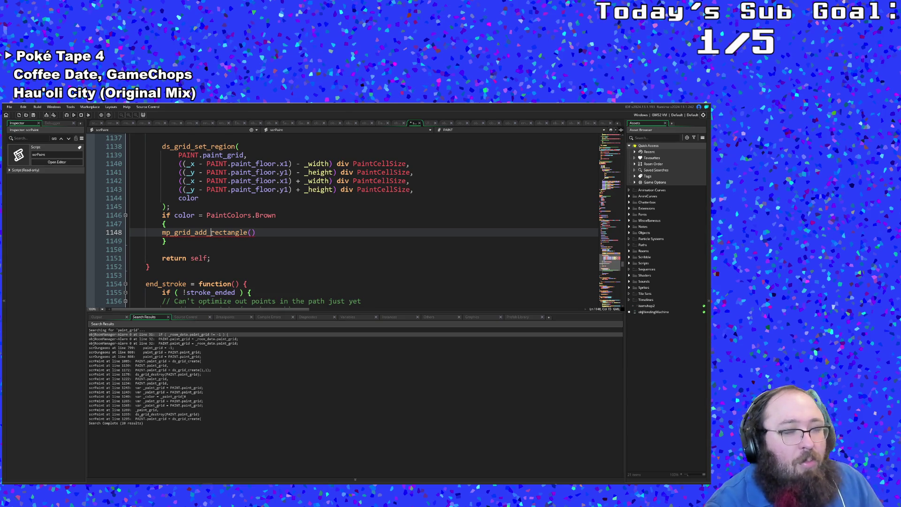
pyautogui.press('End')
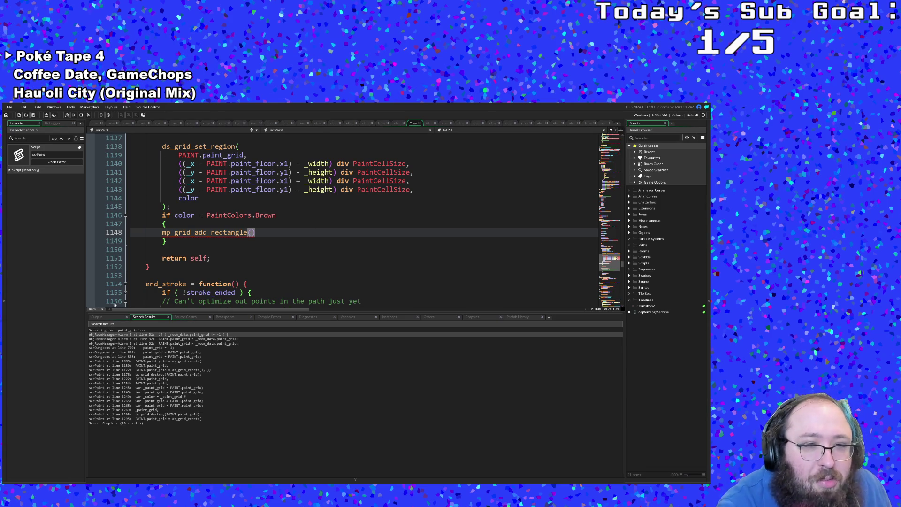
# Search the whole project for enemy_grid, yielding 19 matches
pyautogui.click(151, 378)
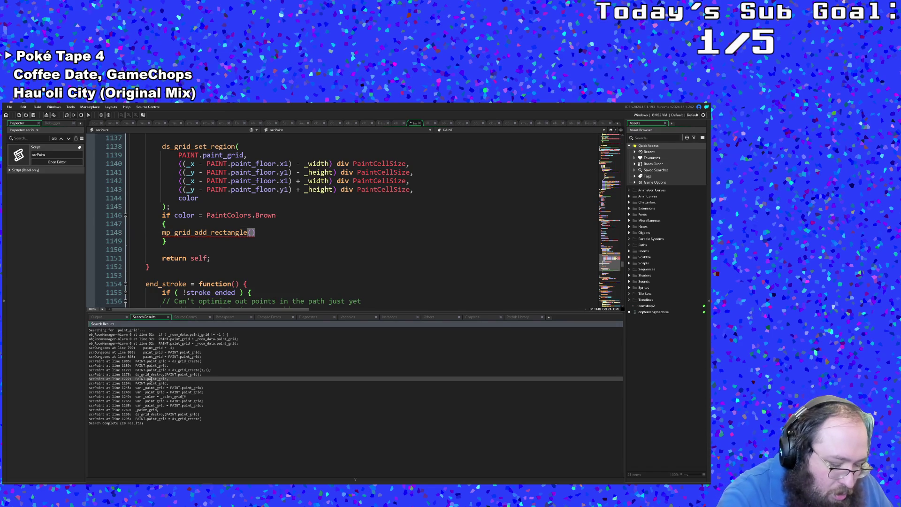
pyautogui.hotkey('ctrl', 'shift', 'f')
pyautogui.write('enemyGrid')
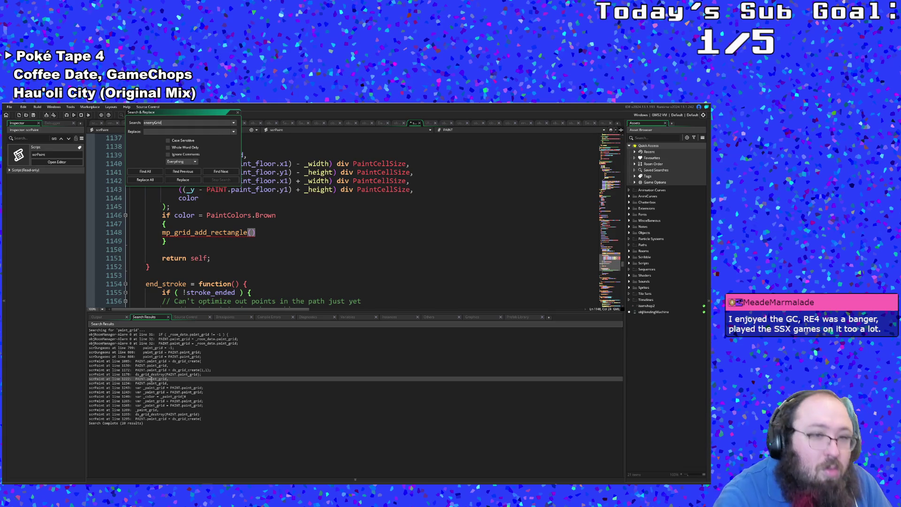
pyautogui.press('Return')
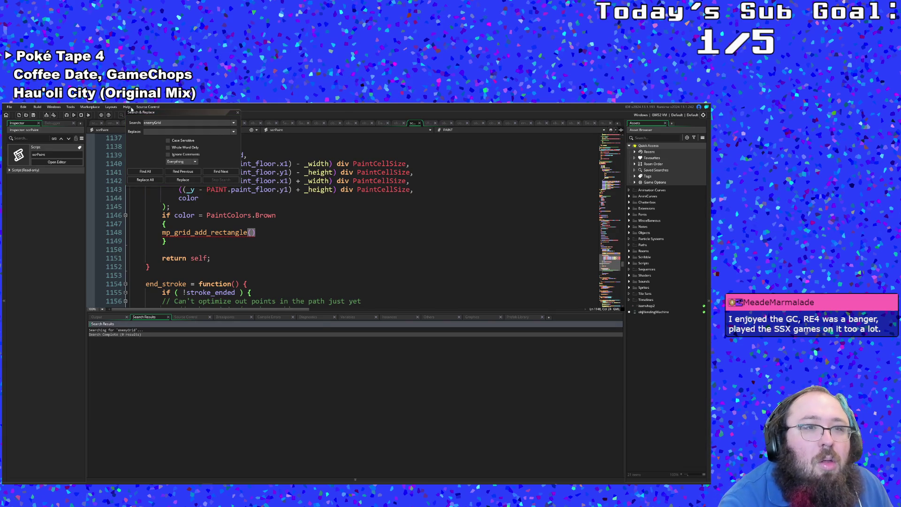
pyautogui.moveTo(164, 122); pyautogui.dragTo(141, 122)
pyautogui.write('_g')
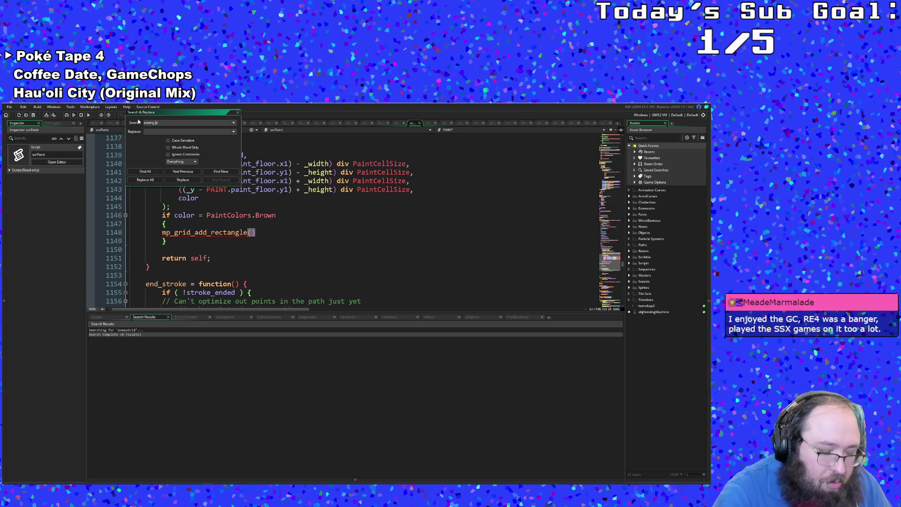
pyautogui.press('Return')
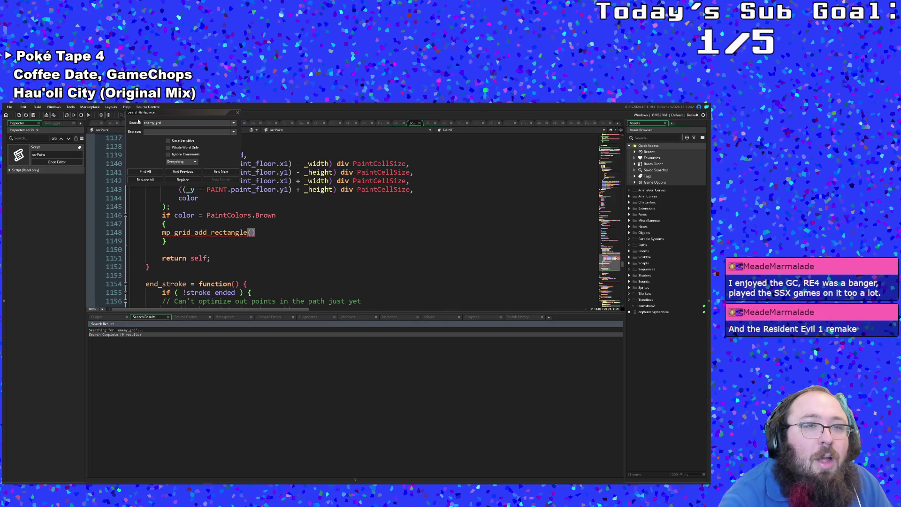
pyautogui.click(156, 123)
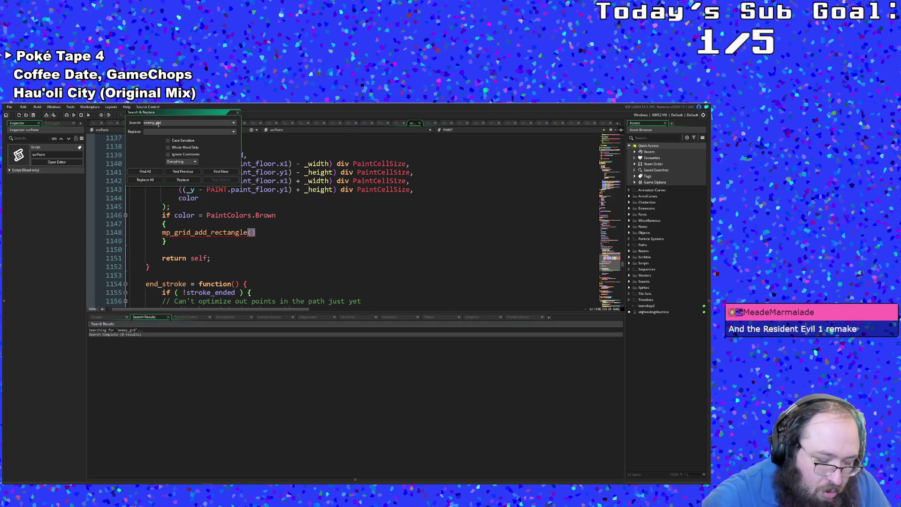
pyautogui.press('Return')
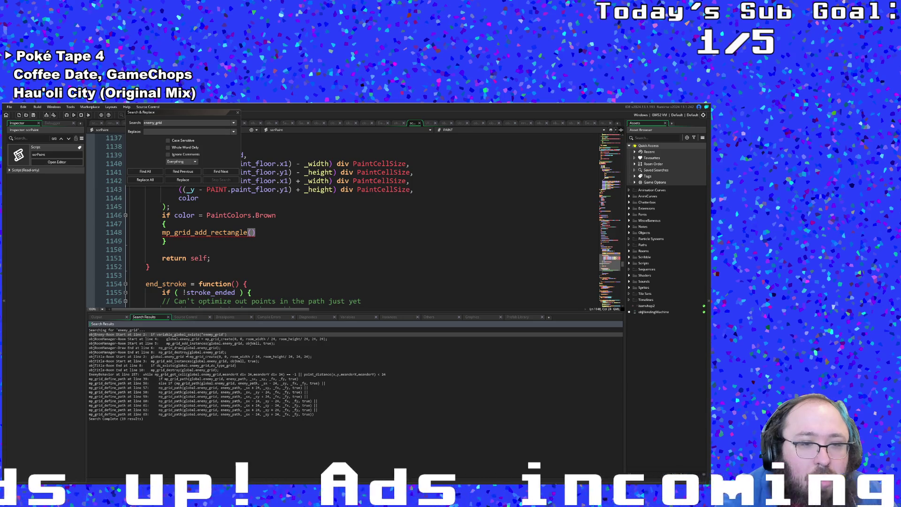
# Consult objEnemy's Room Start enemy_grid check, then return to scrPaint
pyautogui.doubleClick(184, 335)
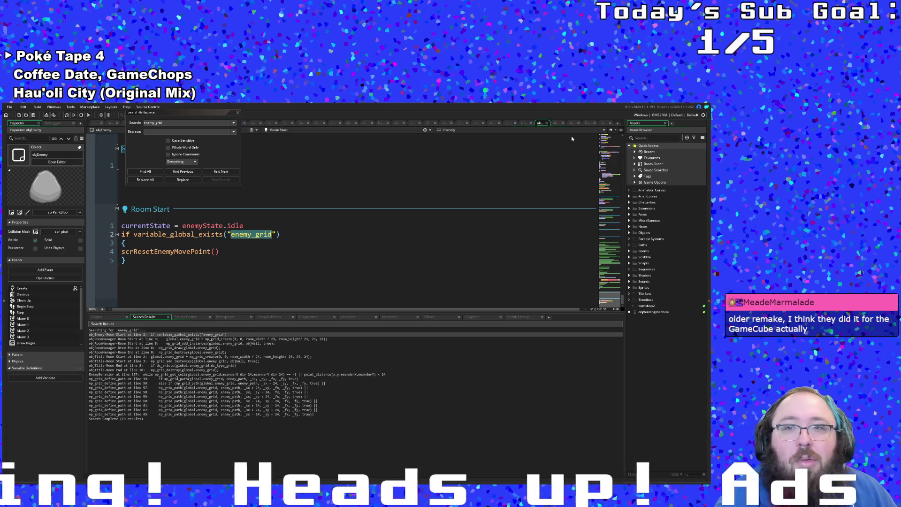
pyautogui.click(535, 125)
# Copy the grid and four coordinate arguments from ds_grid_set_region
pyautogui.click(351, 250)
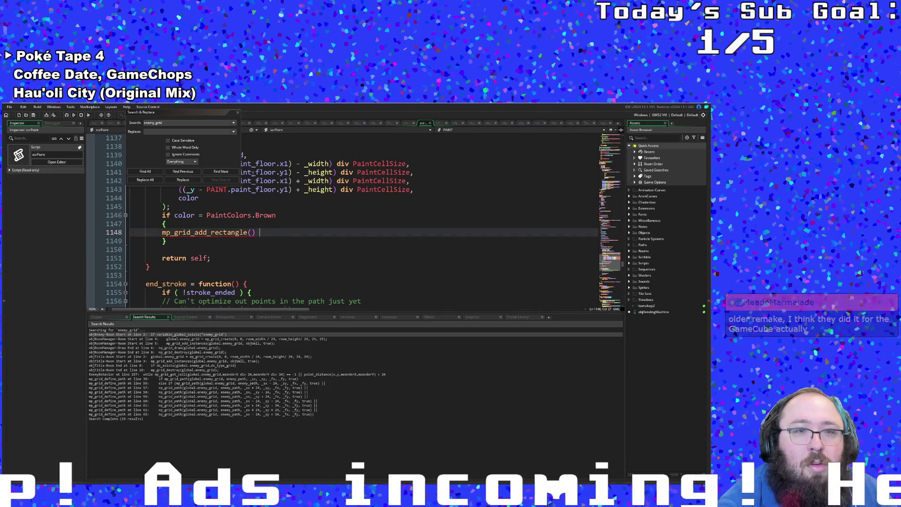
pyautogui.click(238, 113)
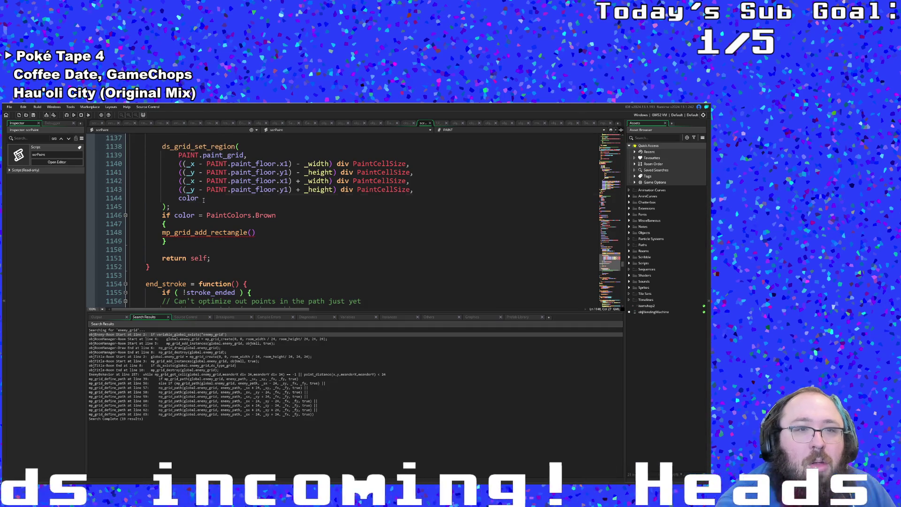
pyautogui.moveTo(199, 199); pyautogui.dragTo(138, 156)
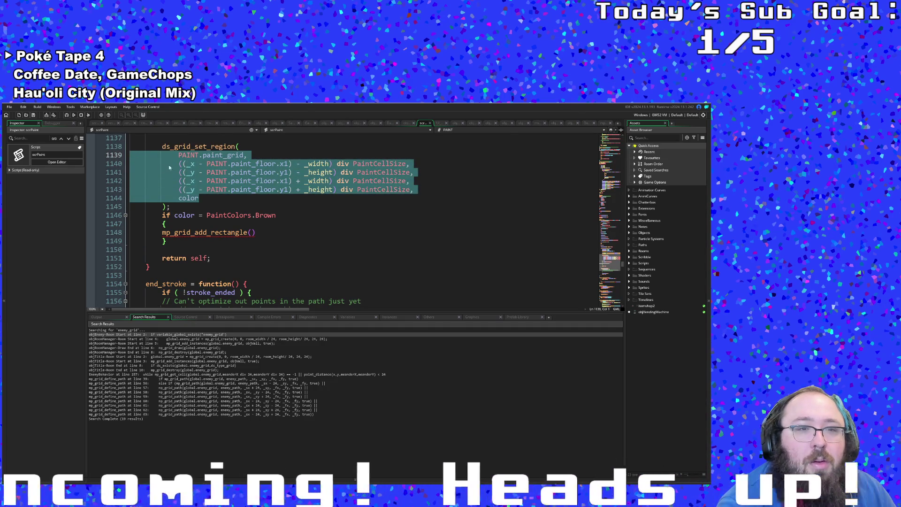
pyautogui.click(254, 172)
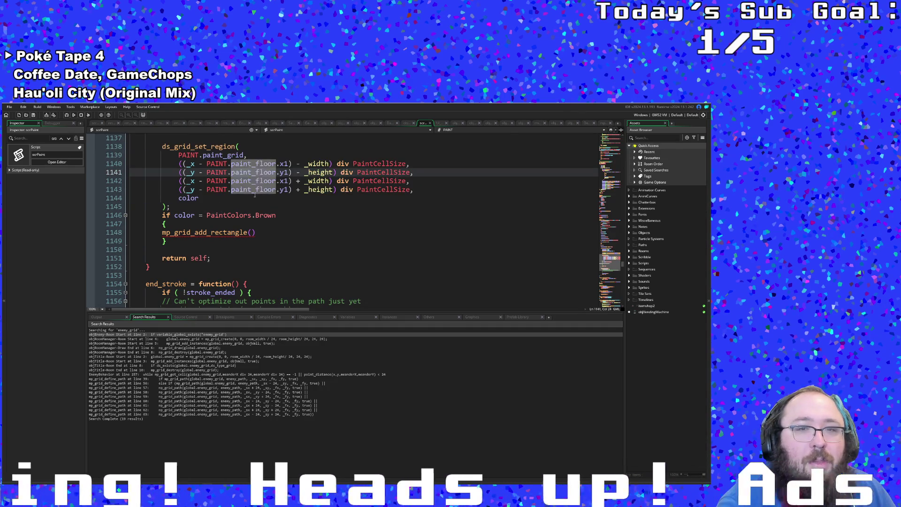
pyautogui.moveTo(414, 190)
pyautogui.mouseDown()
pyautogui.moveTo(203, 155)
pyautogui.moveTo(129, 155)
pyautogui.mouseUp()
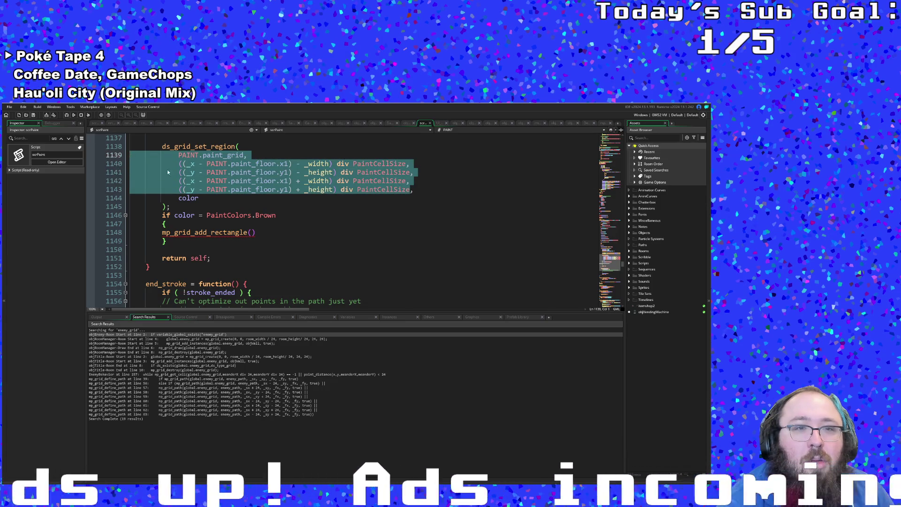
pyautogui.rightClick(169, 172)
pyautogui.click(211, 183)
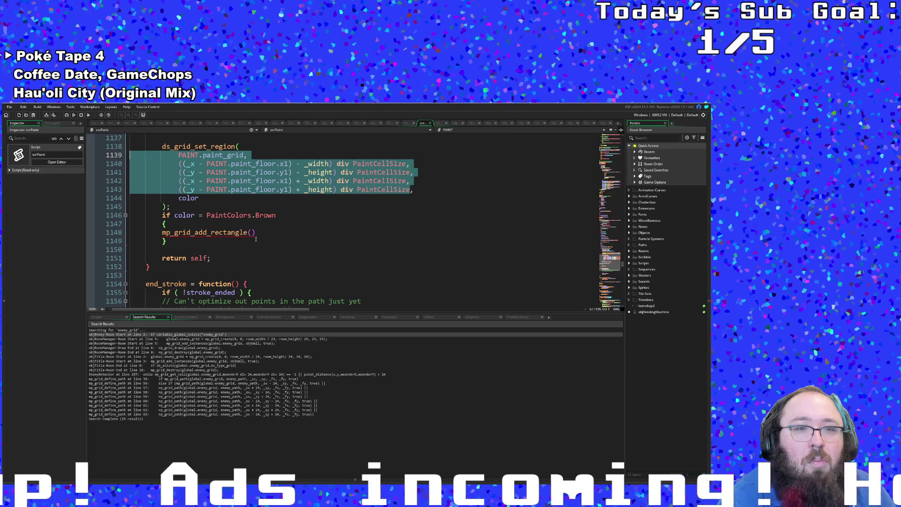
pyautogui.moveTo(211, 232)
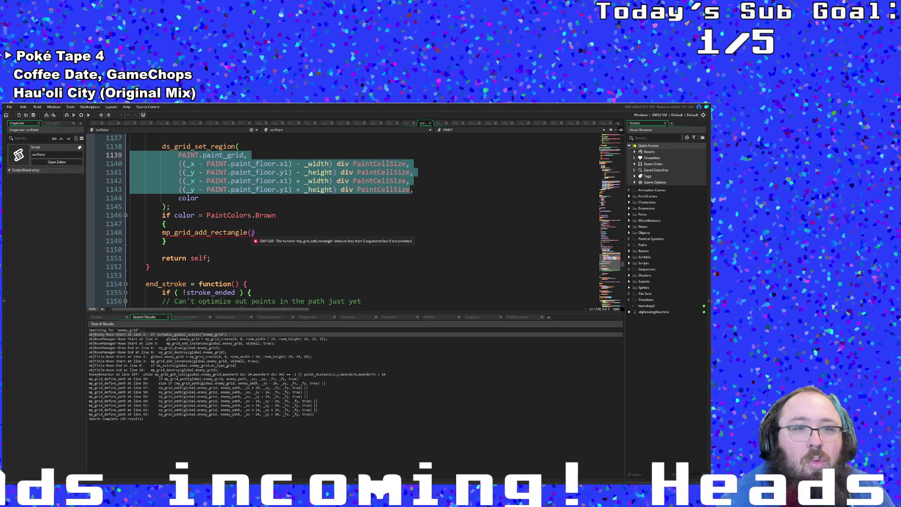
# Paste them into mp_grid_add_rectangle and replace PAINT.paint_grid with global.enemy_grid
pyautogui.click(251, 232)
pyautogui.hotkey('ctrl', 'v')
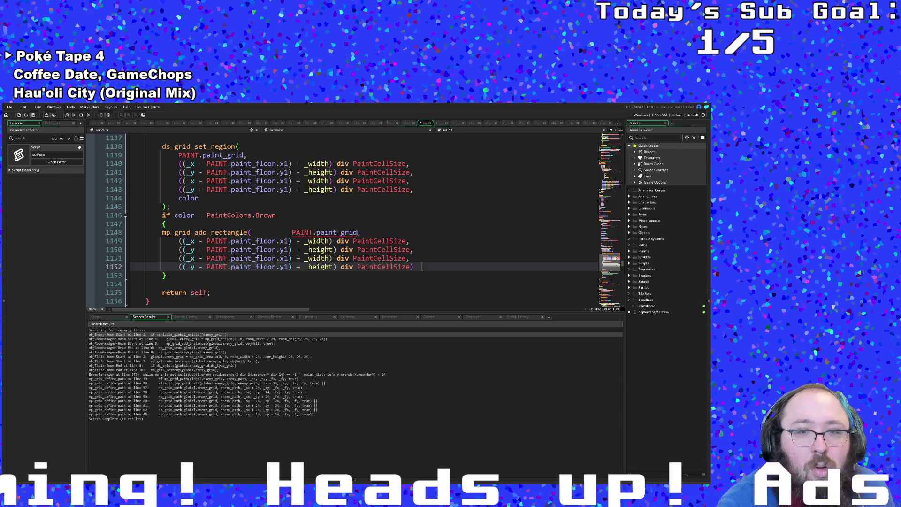
pyautogui.doubleClick(336, 232)
pyautogui.moveTo(291, 232); pyautogui.dragTo(252, 233)
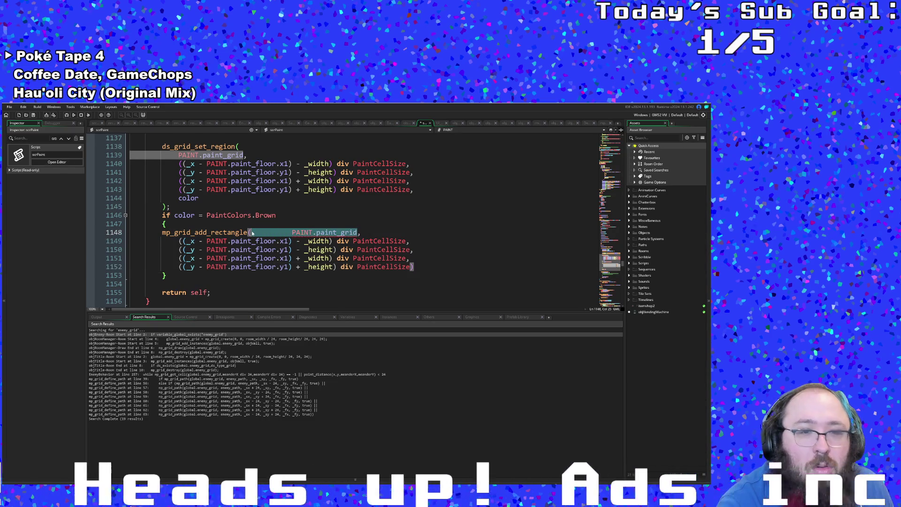
pyautogui.write('global.')
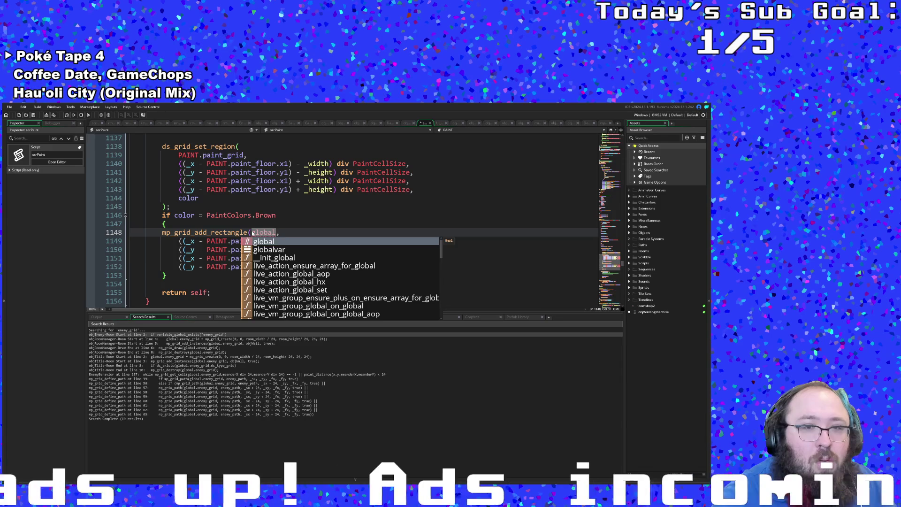
pyautogui.write('enemy_grid')
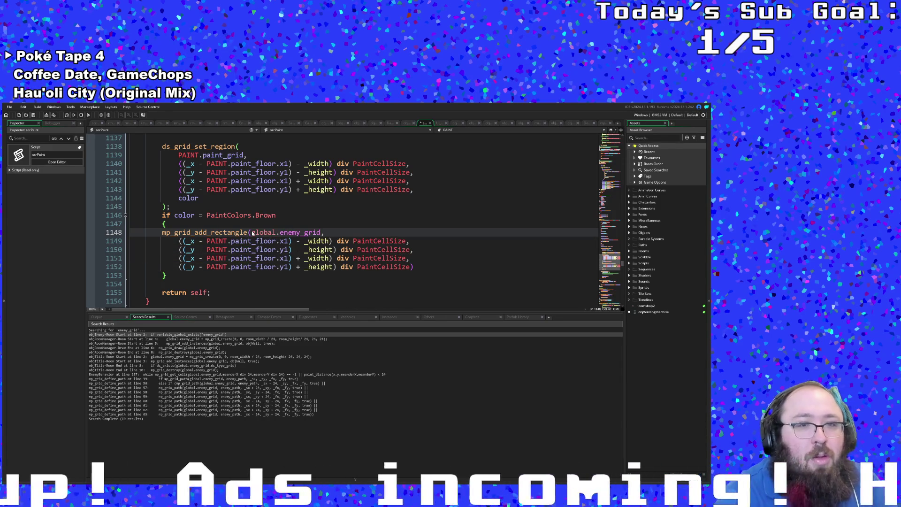
pyautogui.press('Up')
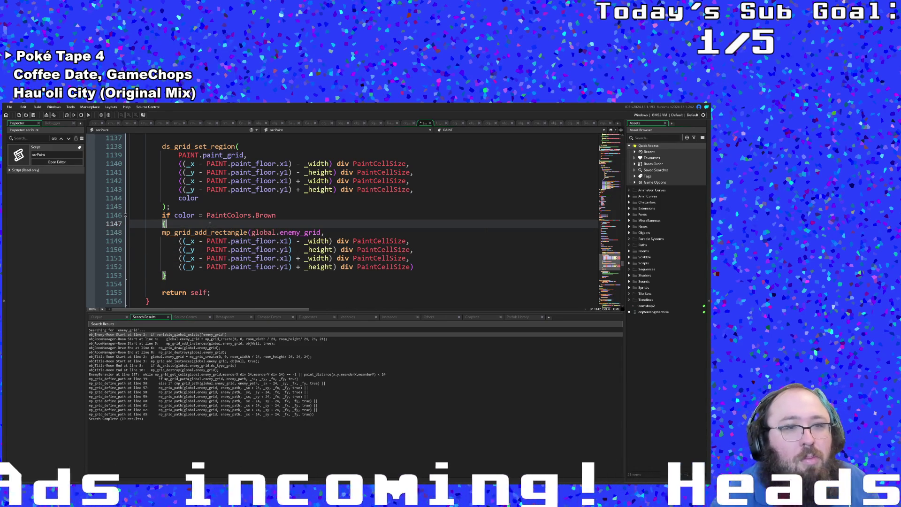
# Extend the Brown condition with '&& mp_gr', browsing mp_grid function suggestions
pyautogui.doubleClick(266, 215)
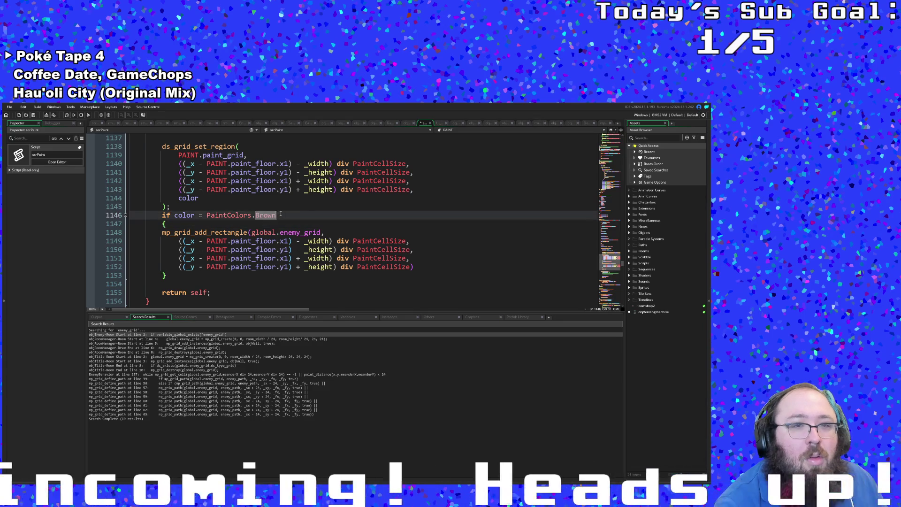
pyautogui.press('End')
pyautogui.write('&& ')
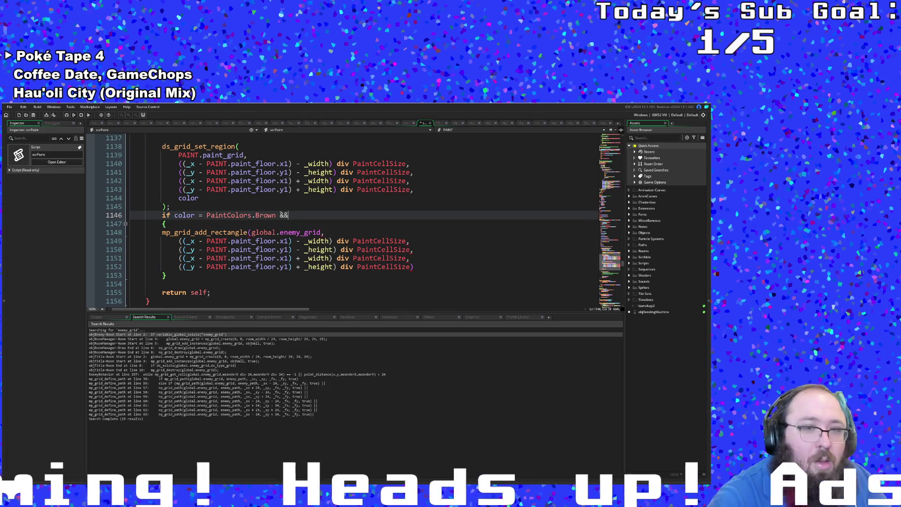
pyautogui.write('d')
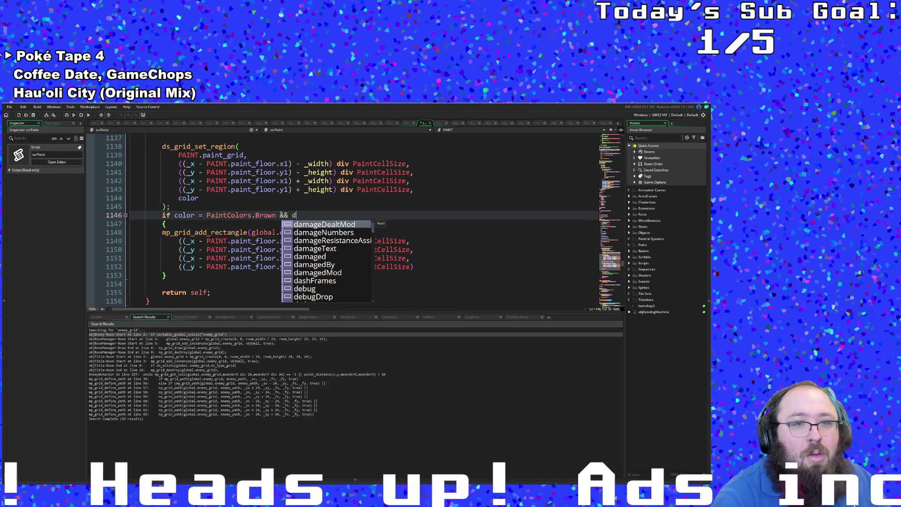
pyautogui.press('BackSpace')
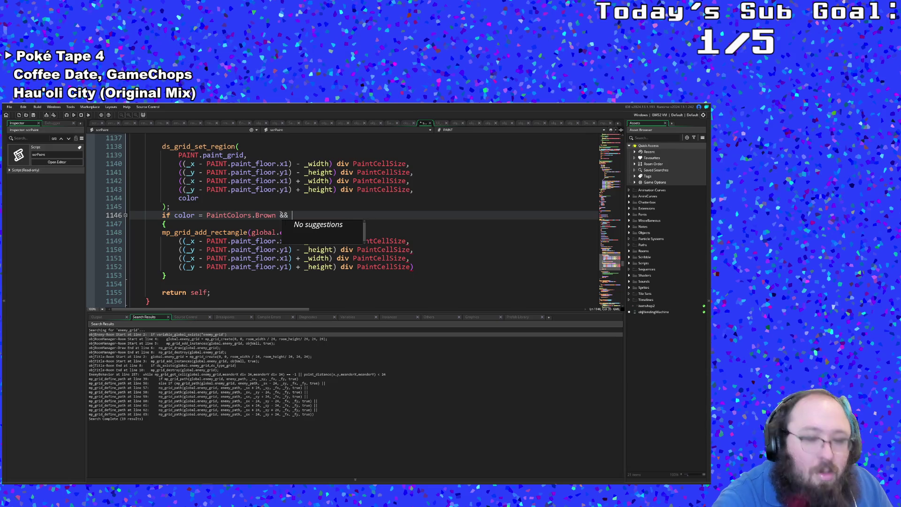
pyautogui.write('mp_gr')
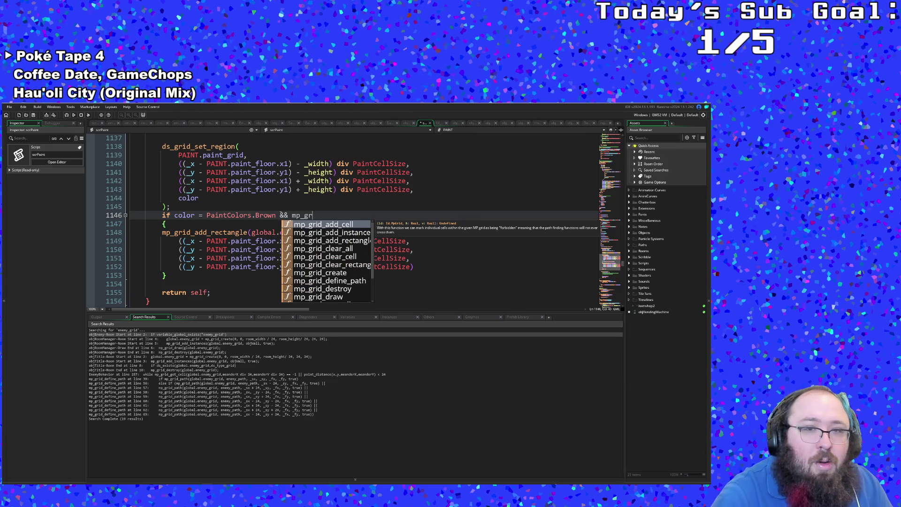
pyautogui.press('Down')
pyautogui.press('Down')
pyautogui.press('Down')
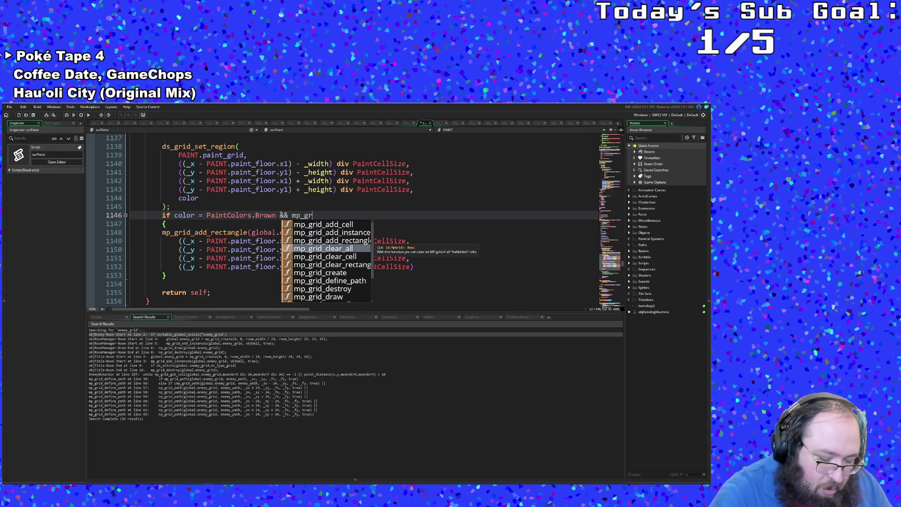